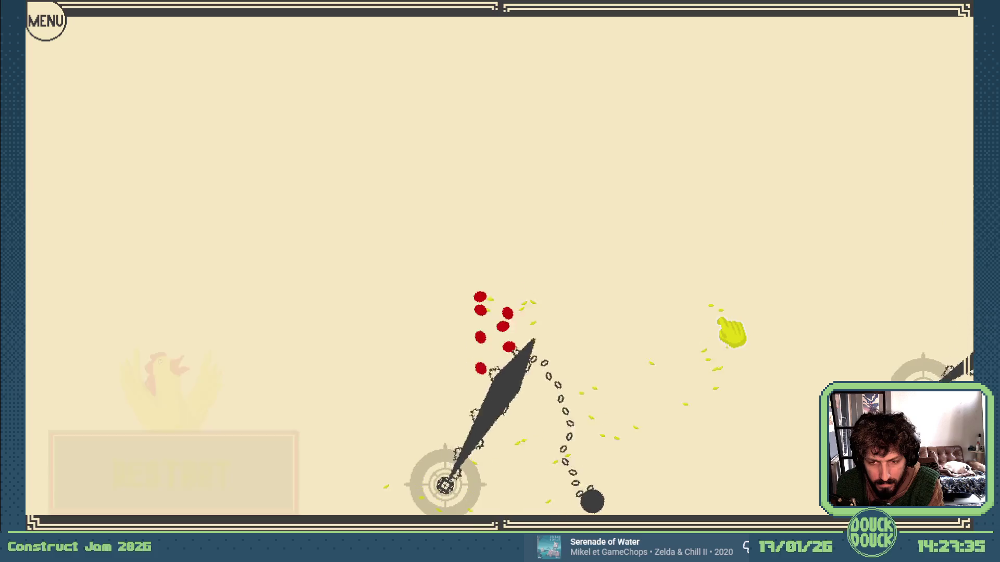
Step: Playtest the chicken level with seed trails, restarting after deaths, then leave fullscreen with Esc
left_click(575, 380)
left_click(678, 409)
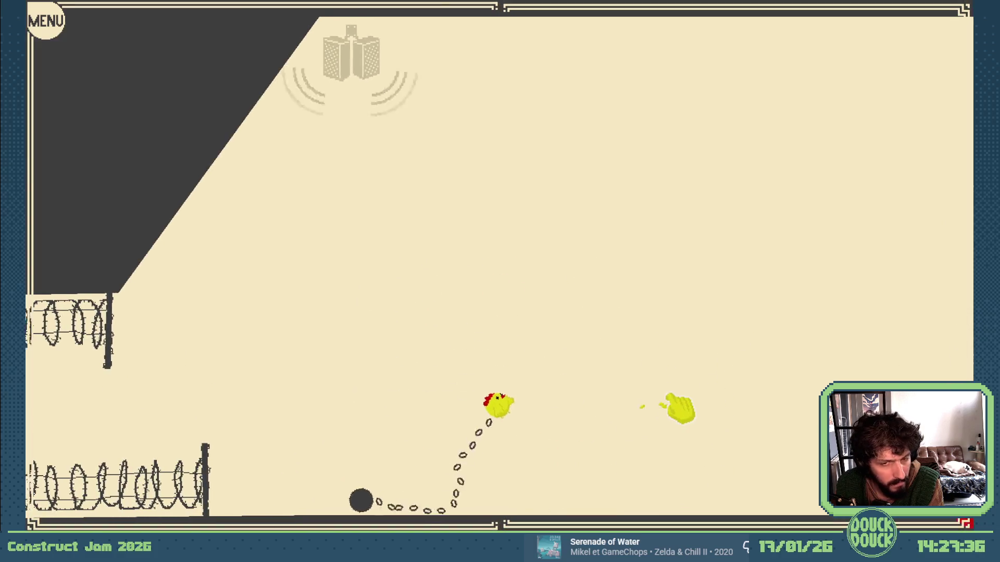
left_click_drag(700, 411, 783, 416)
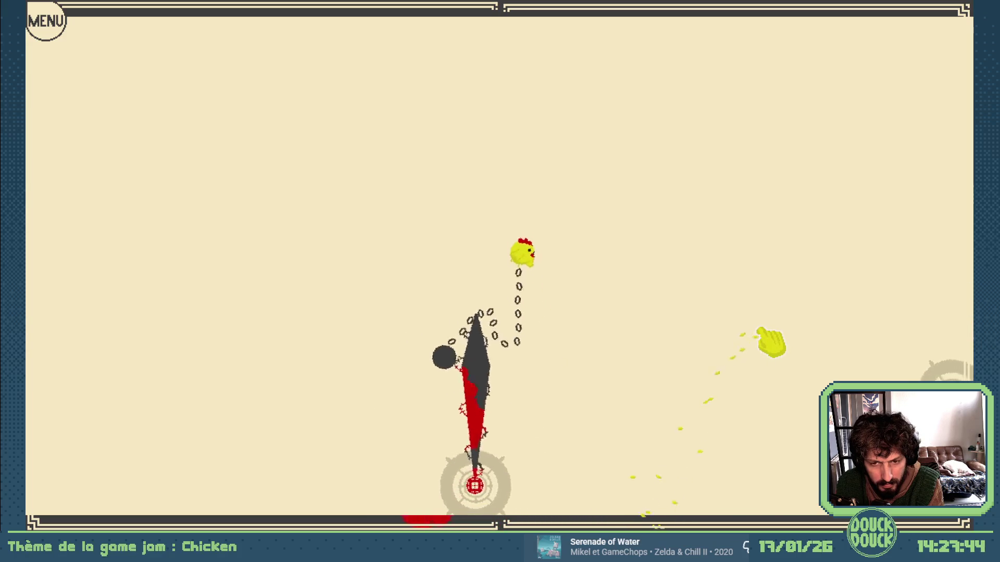
left_click_drag(762, 352, 736, 351)
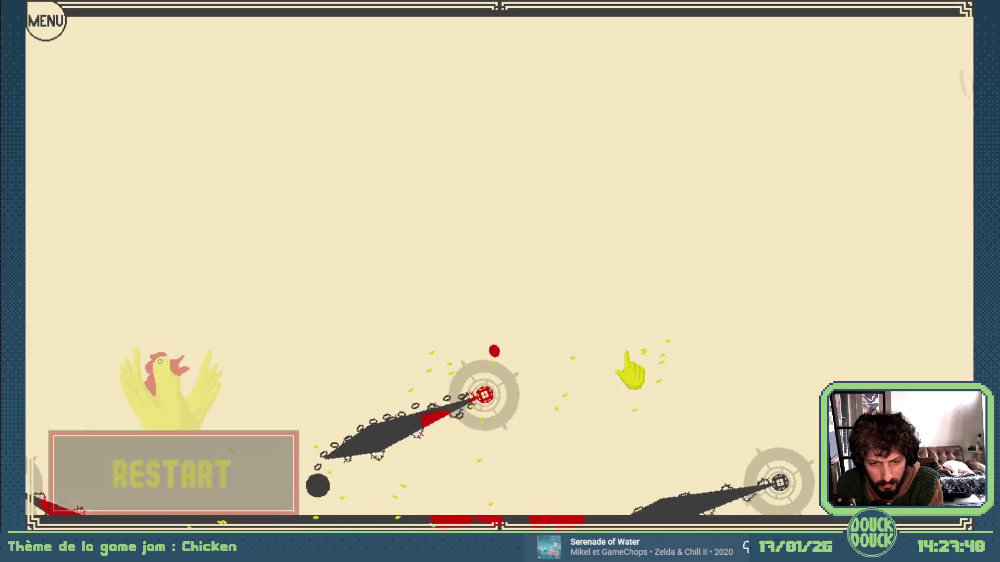
left_click(245, 486)
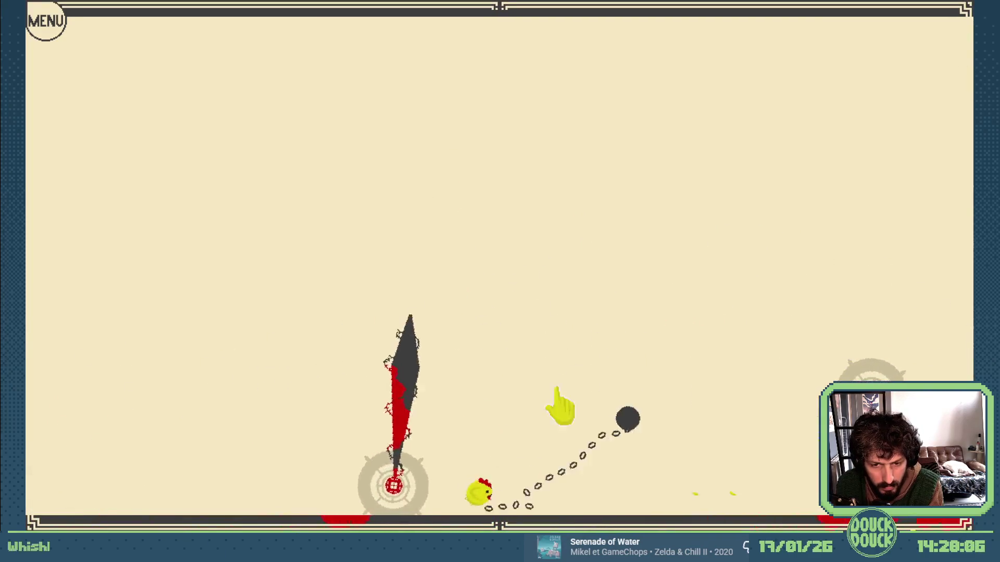
key("Escape")
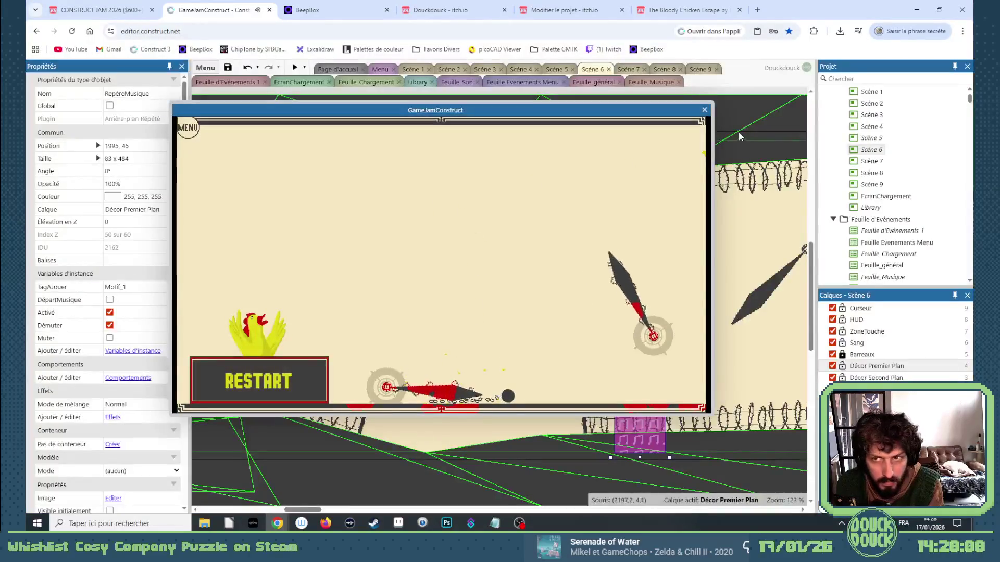
Step: Close the preview, show the Musique folder and play the Motif_21 track
left_click(704, 110)
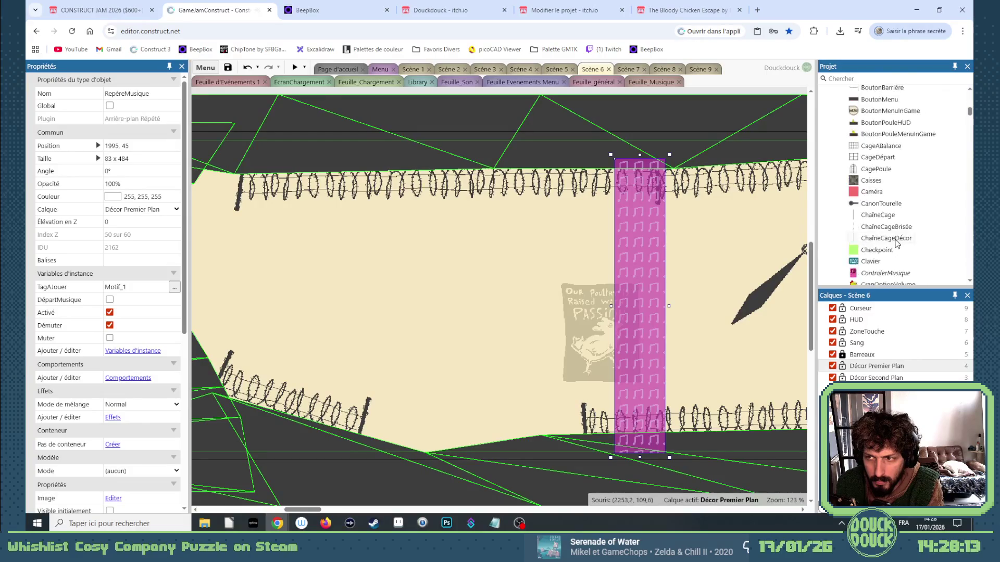
left_click(205, 525)
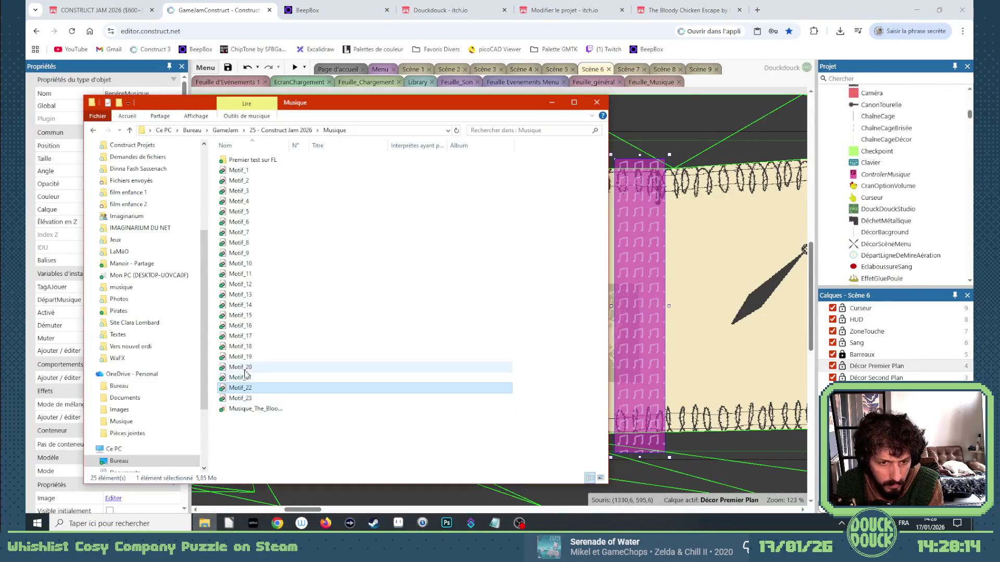
double_click(246, 378)
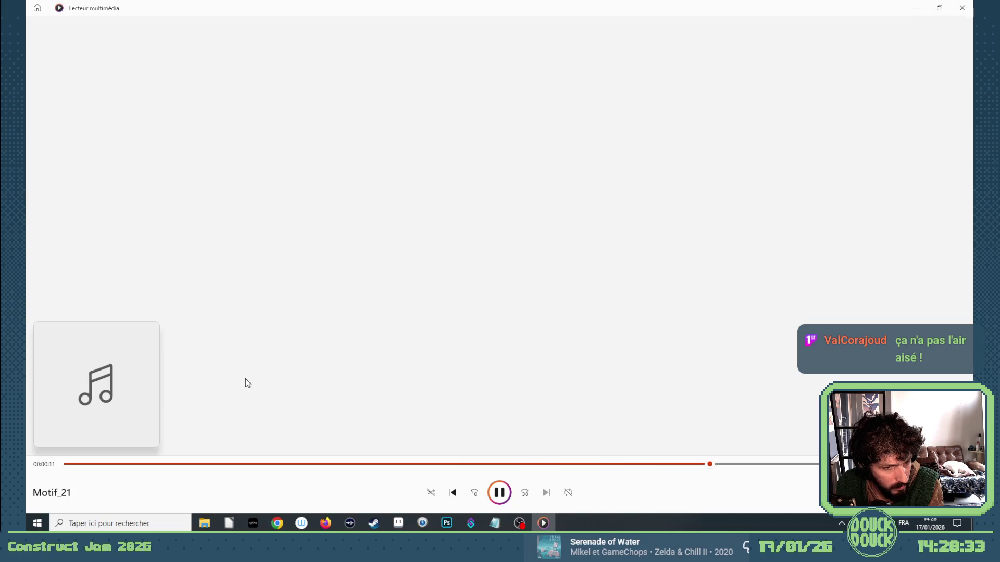
left_click(962, 9)
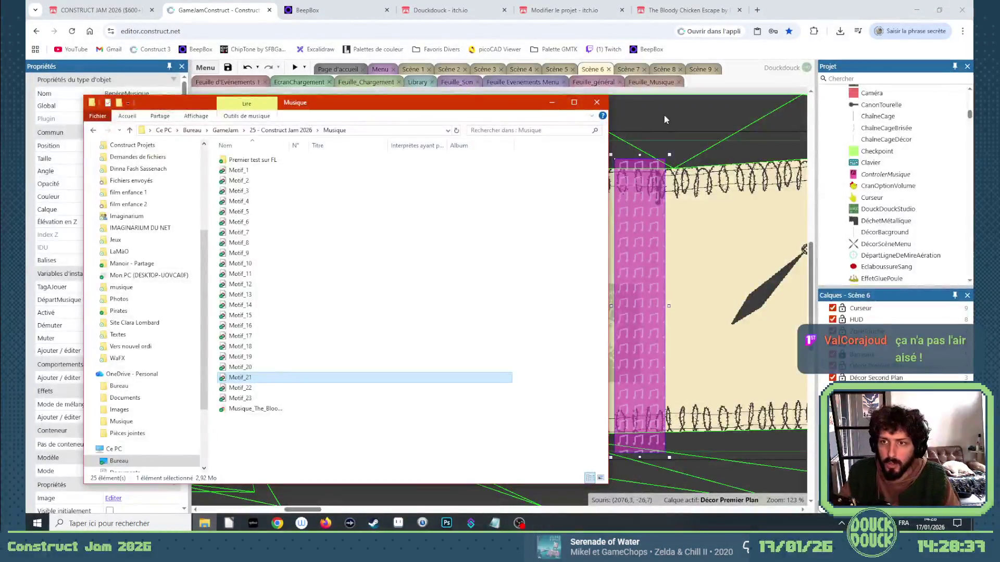
Step: Drag the Motif_1 and Motif_5 RepèreMusique zones left, Motif_5 to 5793, -17, and preview
left_click(665, 120)
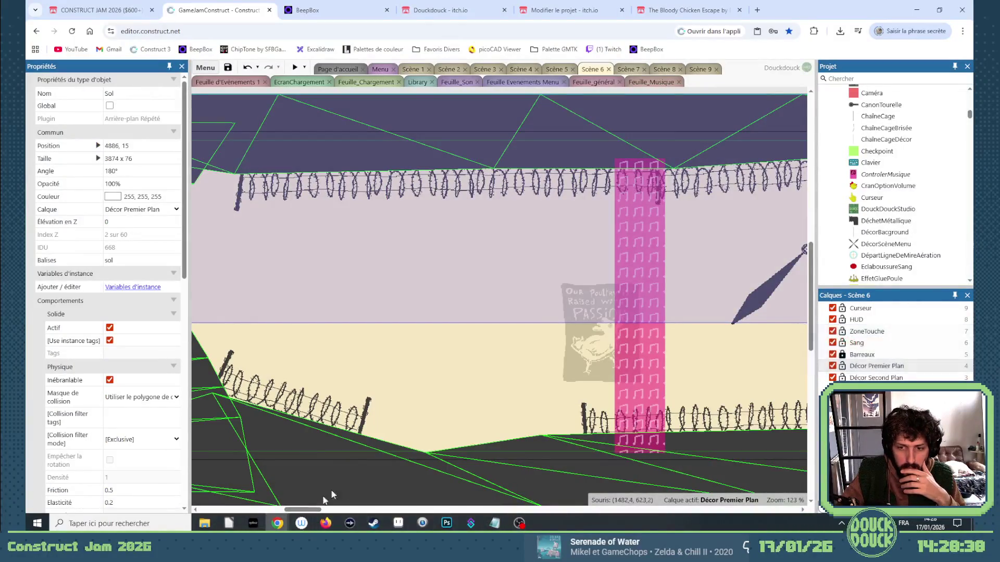
left_click_drag(636, 370, 427, 377)
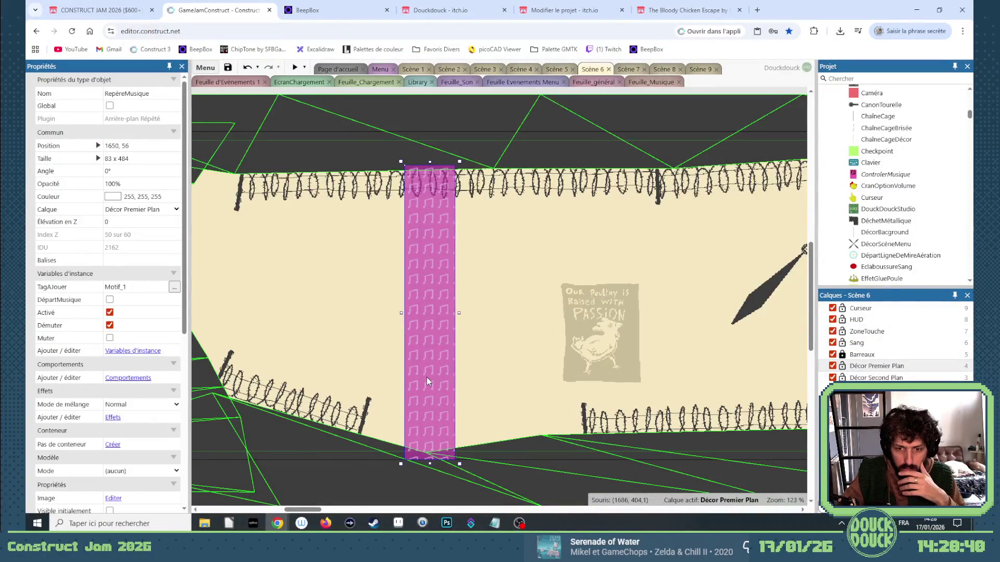
mouse_move(318, 513)
left_mouse_down()
mouse_move(526, 505)
mouse_move(394, 508)
mouse_move(517, 508)
left_mouse_up()
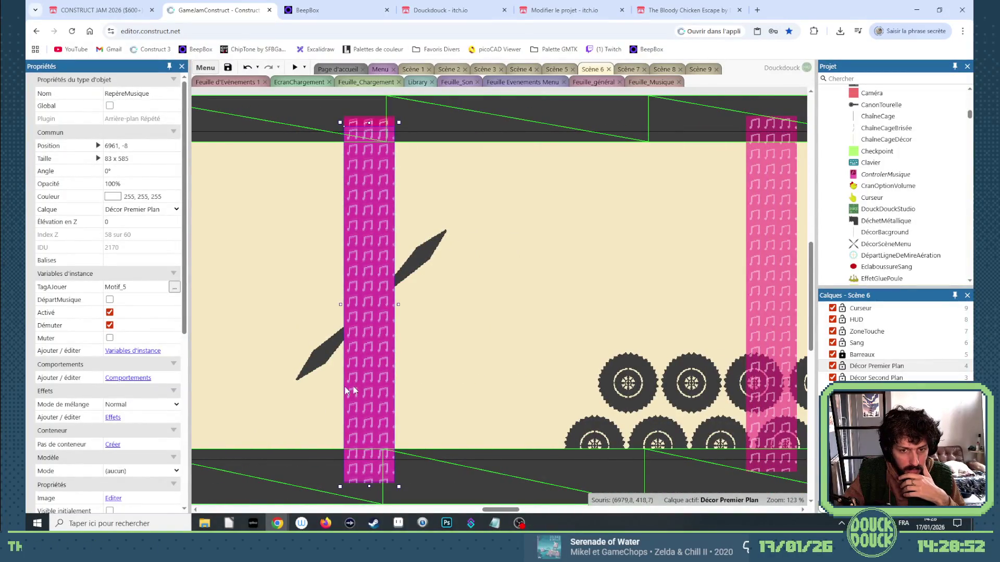
mouse_move(346, 390)
left_mouse_down()
mouse_move(216, 411)
mouse_move(201, 374)
mouse_move(155, 393)
mouse_move(610, 421)
mouse_move(713, 391)
mouse_move(801, 383)
mouse_move(518, 380)
mouse_move(543, 383)
left_mouse_up()
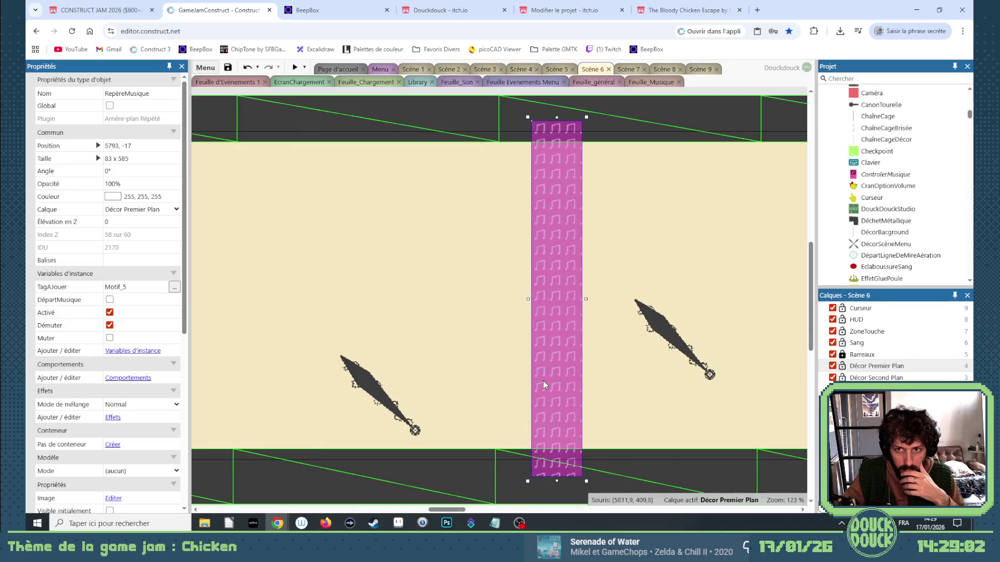
left_click(295, 68)
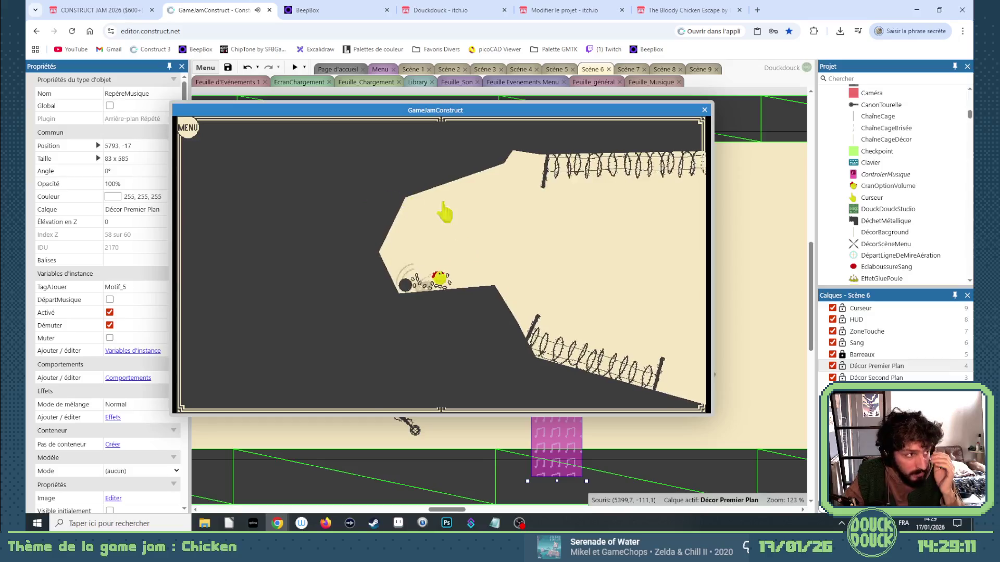
Step: Go fullscreen and play, dropping seed toward the fan and restarting twice after dying
left_click(573, 237)
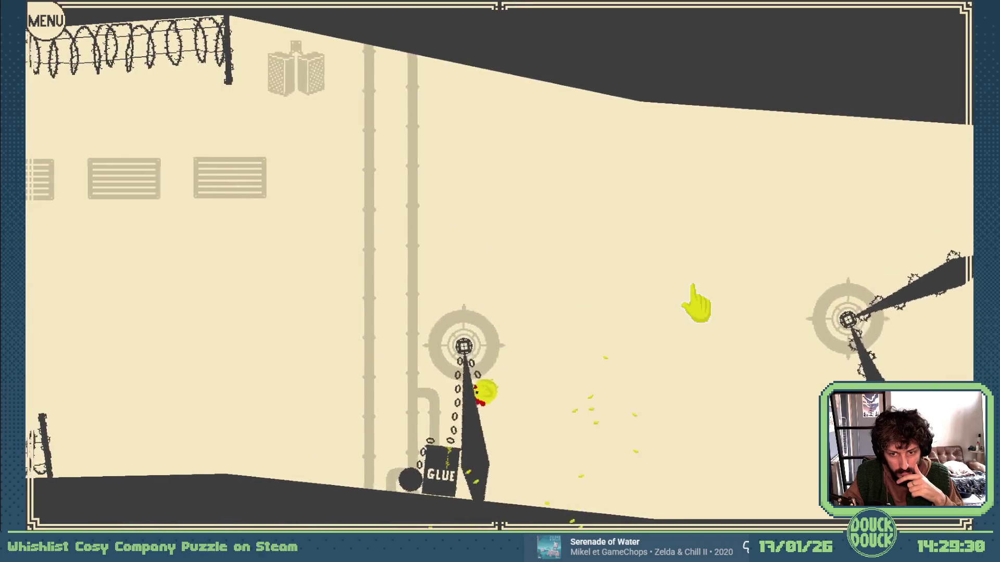
left_click(702, 297)
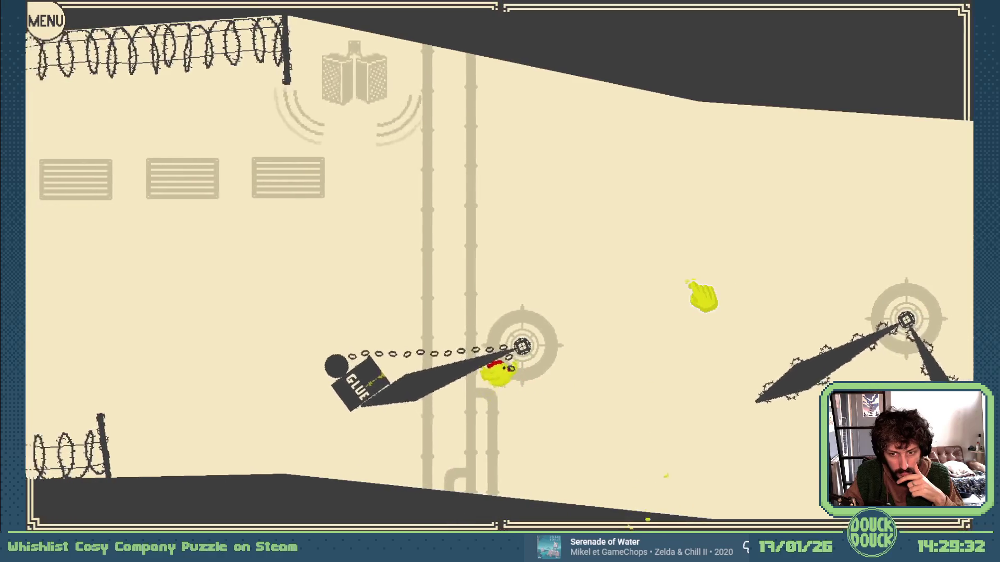
left_click(782, 244)
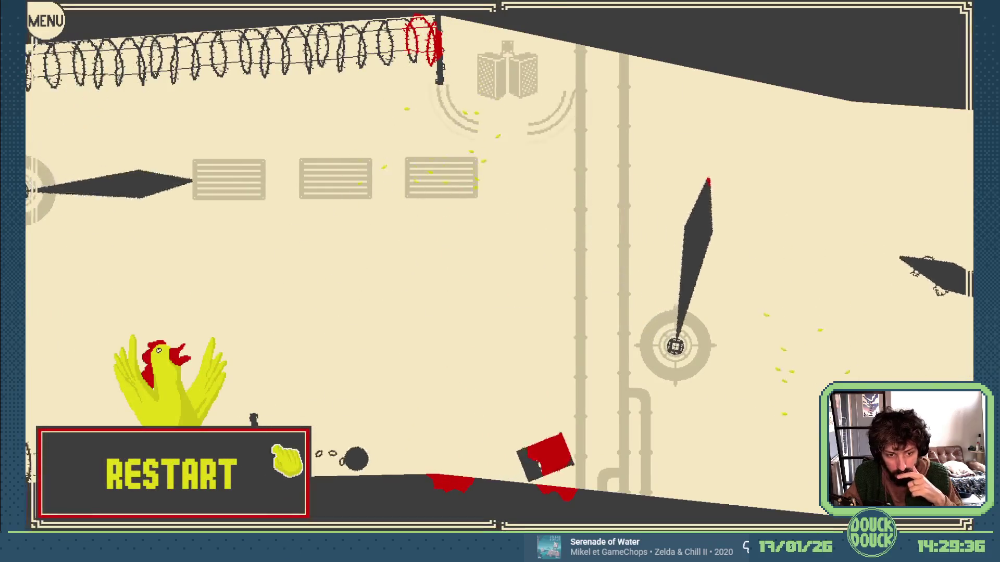
left_click(276, 450)
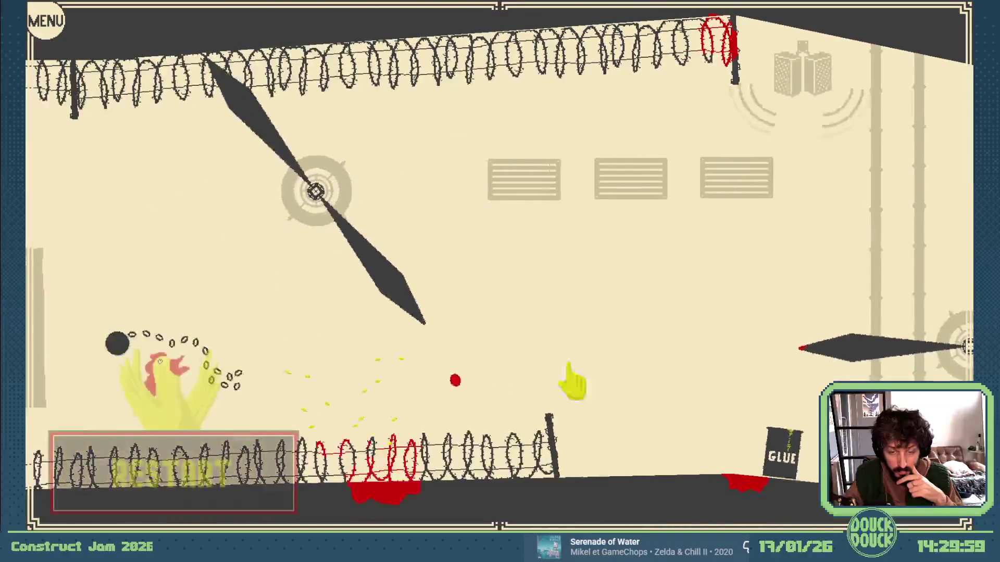
left_click(240, 472)
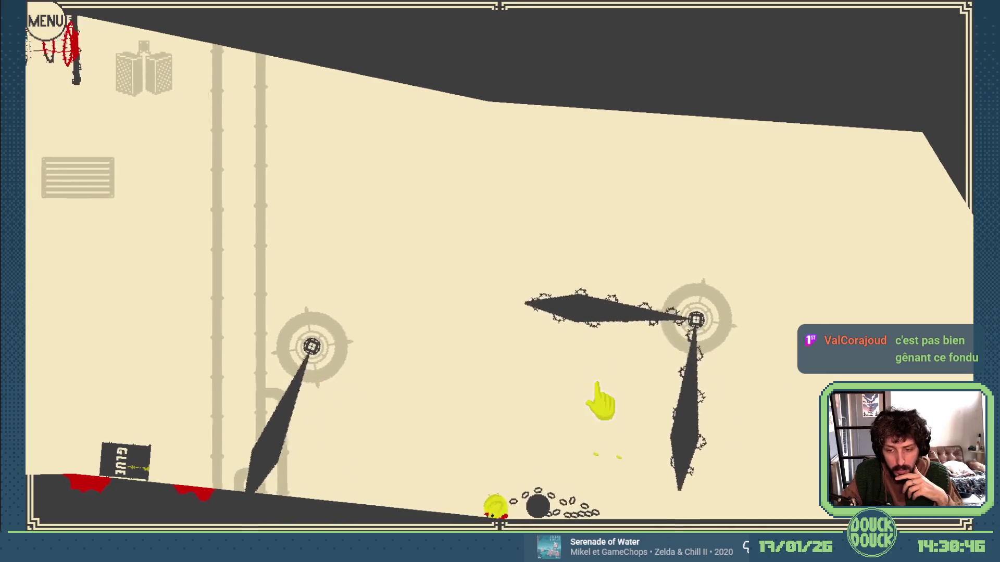
Step: Drop seed to make the chicken jump on its way to the tire stacks
left_click(701, 413)
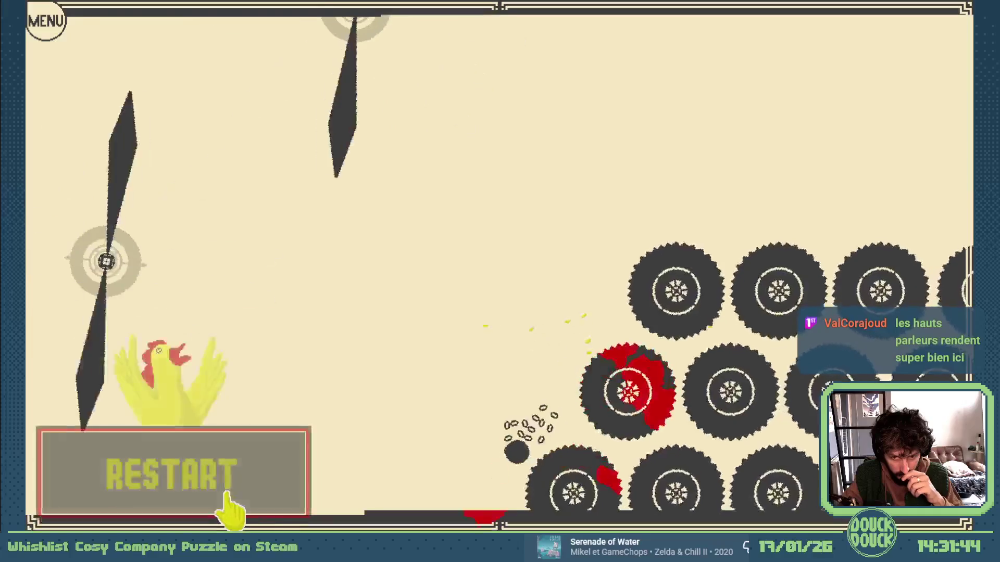
Step: Restart, lead the chicken left with a seed trail, and restart again after it dies
left_click(228, 497)
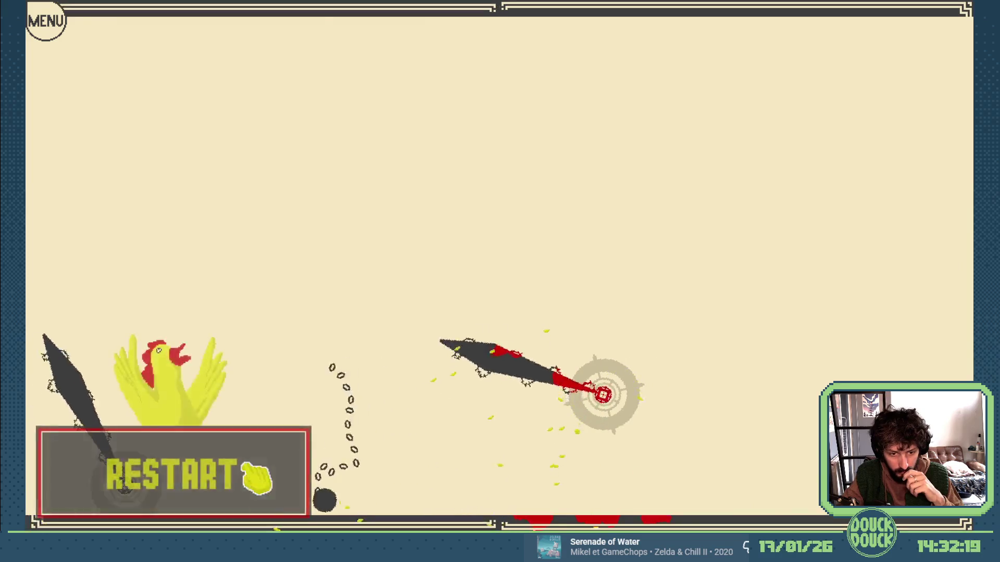
left_click_drag(750, 362, 763, 372)
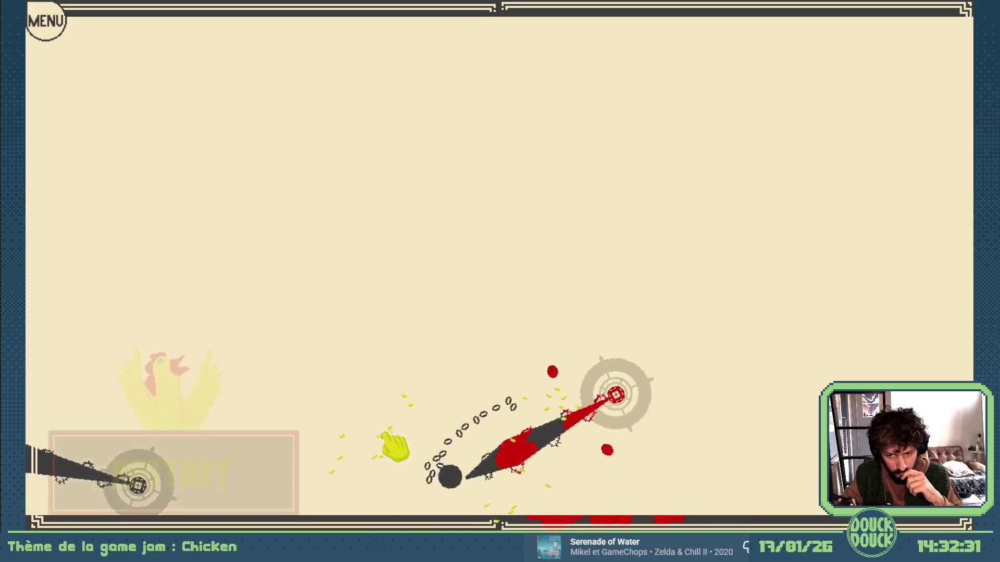
left_click(250, 471)
Step: Steer the chicken right and upward with seed trails, then restart after it dies
mouse_move(700, 354)
left_mouse_down()
mouse_move(743, 352)
mouse_move(771, 367)
left_mouse_up()
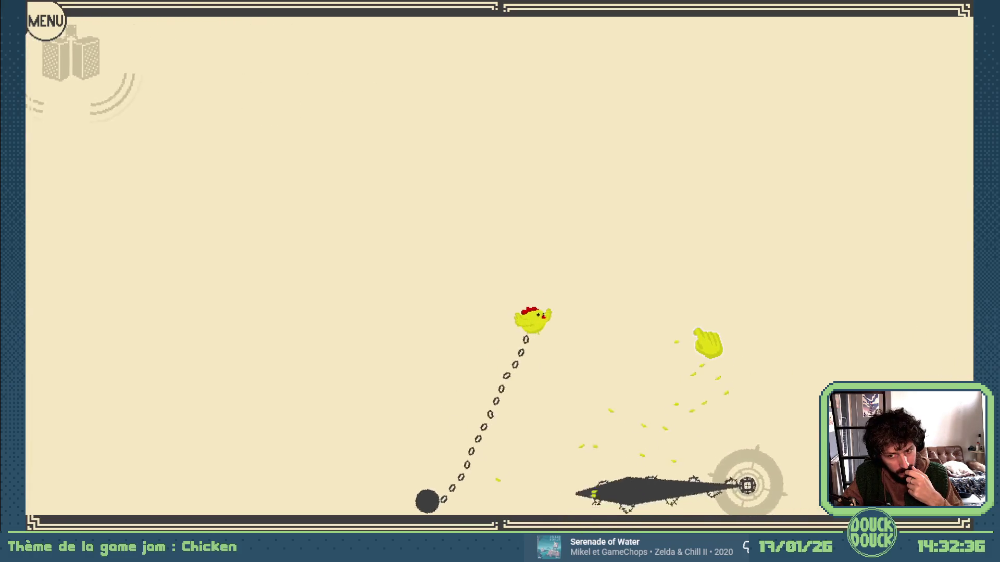
left_click_drag(703, 341, 702, 341)
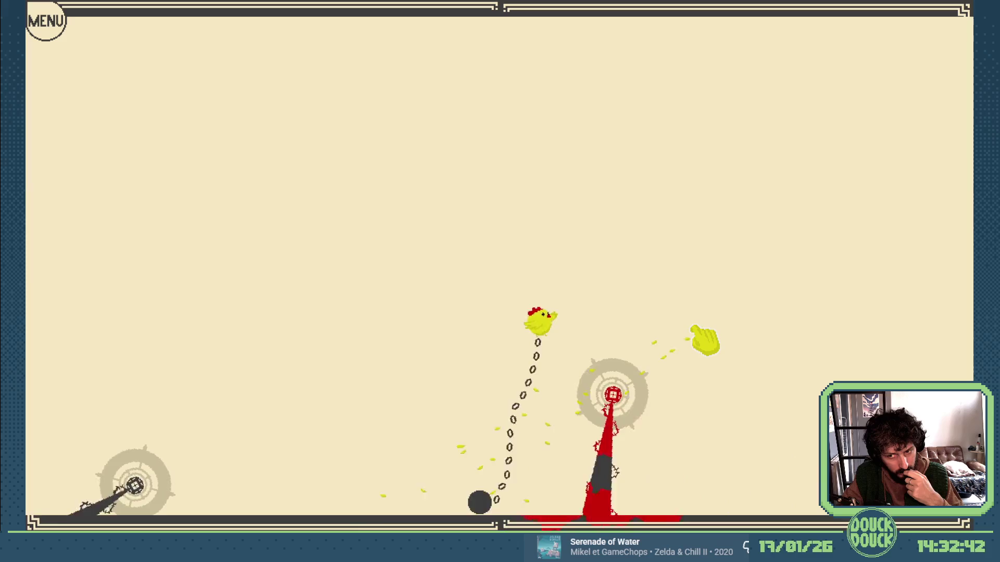
mouse_move(704, 295)
left_mouse_down()
mouse_move(706, 272)
mouse_move(724, 263)
mouse_move(779, 373)
mouse_move(772, 383)
mouse_move(778, 372)
mouse_move(267, 486)
left_mouse_up()
left_click(268, 489)
Step: Lead the chicken right toward the spiked arm with seed, restarting after another death
mouse_move(439, 446)
left_mouse_down()
mouse_move(716, 371)
mouse_move(786, 377)
left_mouse_up()
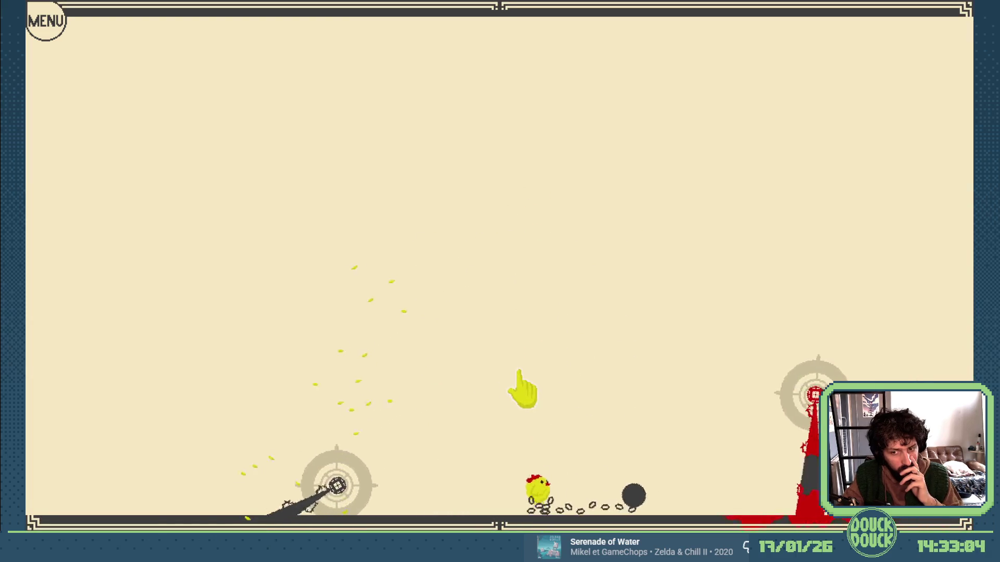
mouse_move(522, 388)
left_mouse_down()
mouse_move(653, 392)
mouse_move(685, 362)
mouse_move(739, 342)
left_mouse_up()
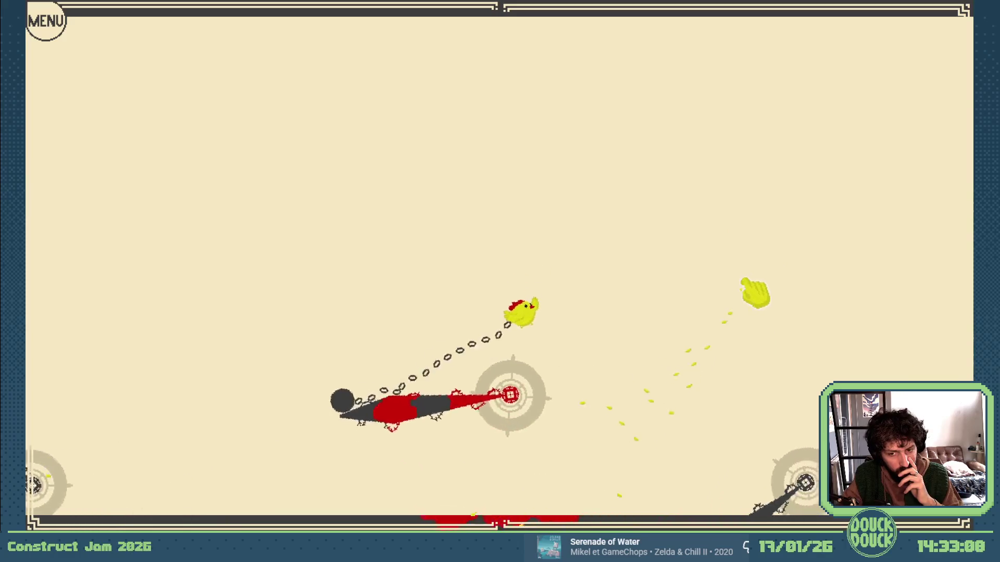
mouse_move(768, 257)
left_mouse_down()
mouse_move(810, 259)
mouse_move(797, 281)
mouse_move(851, 344)
mouse_move(814, 368)
mouse_move(814, 354)
mouse_move(547, 358)
mouse_move(307, 388)
mouse_move(267, 366)
mouse_move(769, 257)
mouse_move(783, 256)
mouse_move(828, 328)
left_mouse_up()
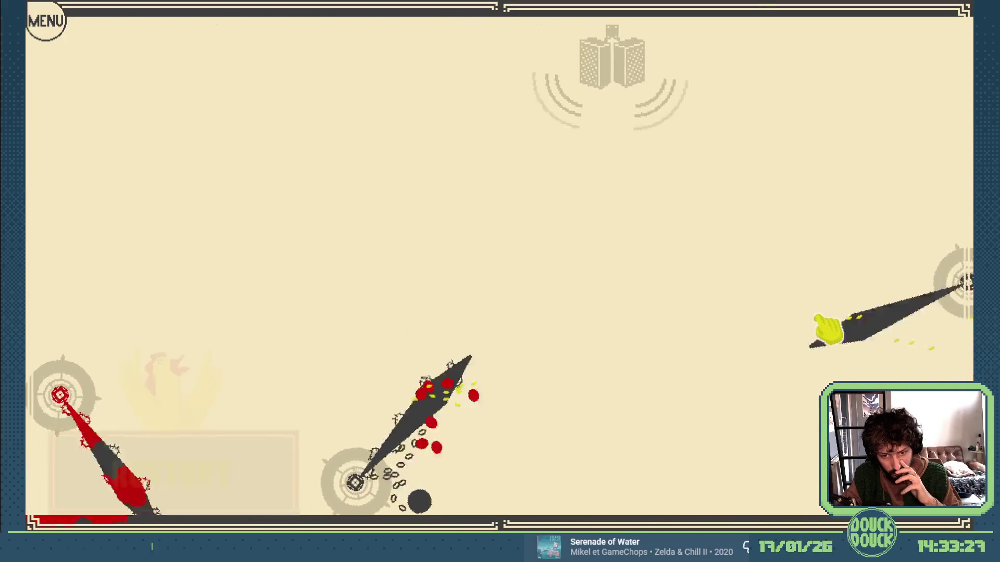
left_click(283, 458)
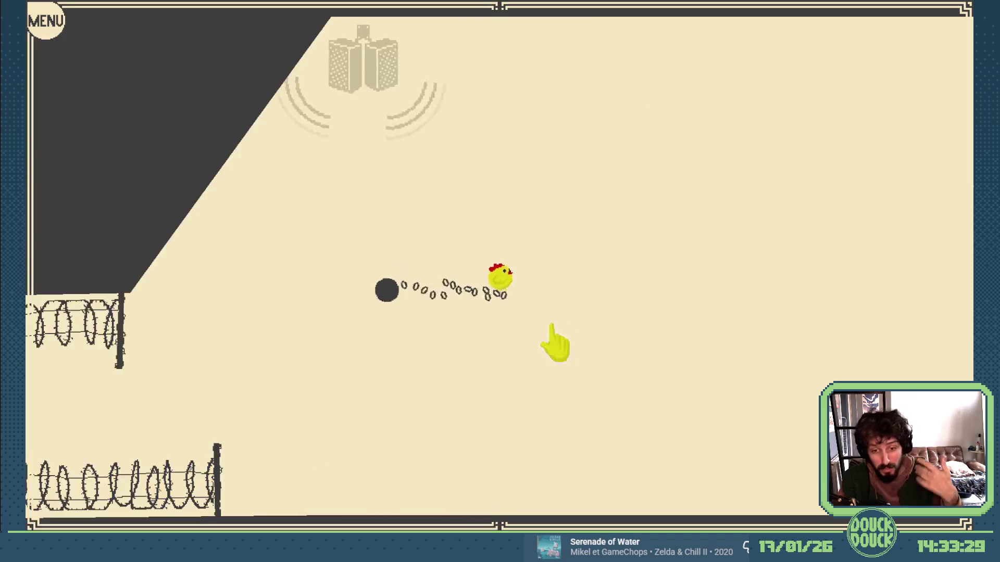
Step: Pull the chicken right, fling it up over the tires and hop it past the blade
left_click_drag(677, 318, 756, 322)
left_click_drag(799, 347, 797, 346)
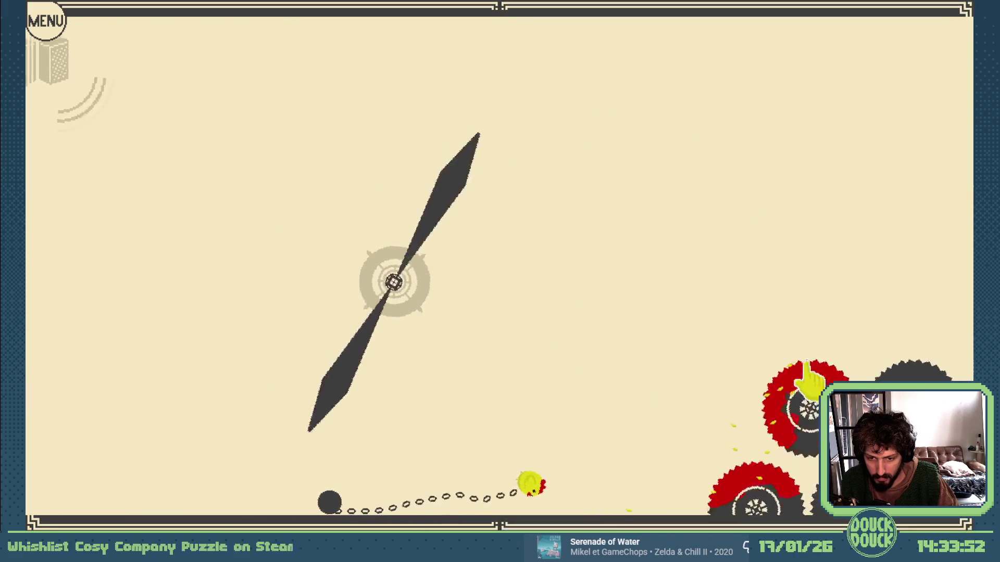
left_click(500, 309)
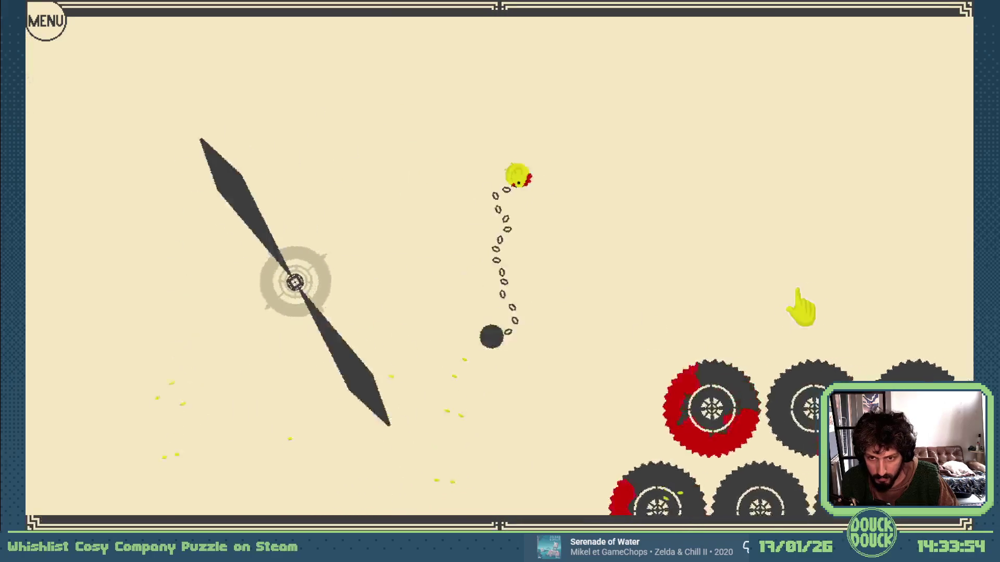
left_click(859, 294)
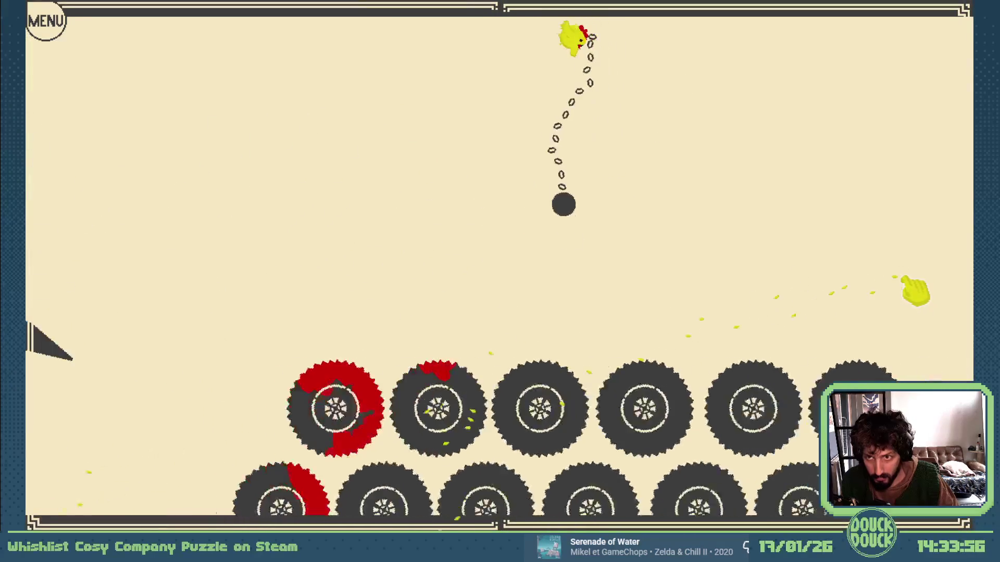
left_click(917, 290)
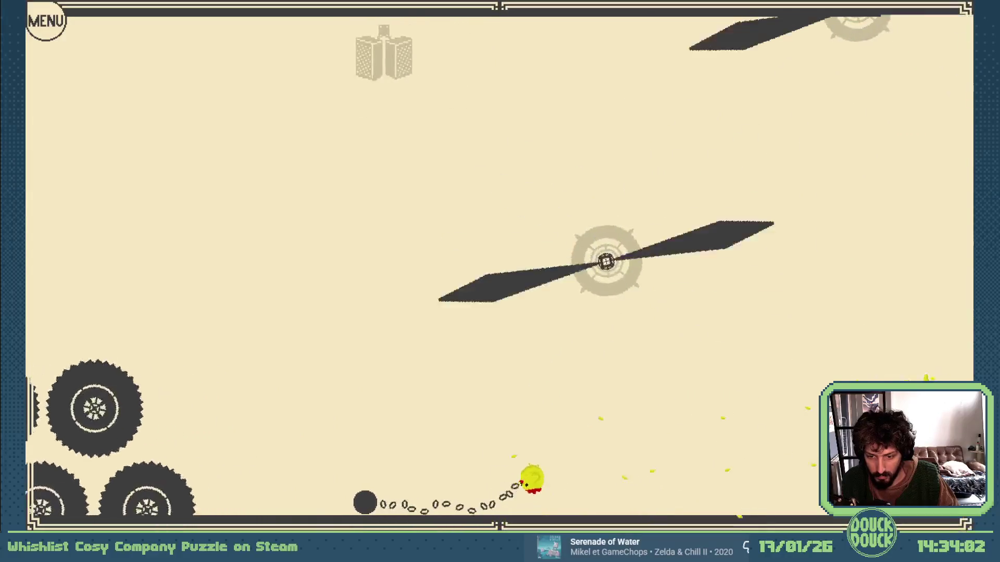
key("space")
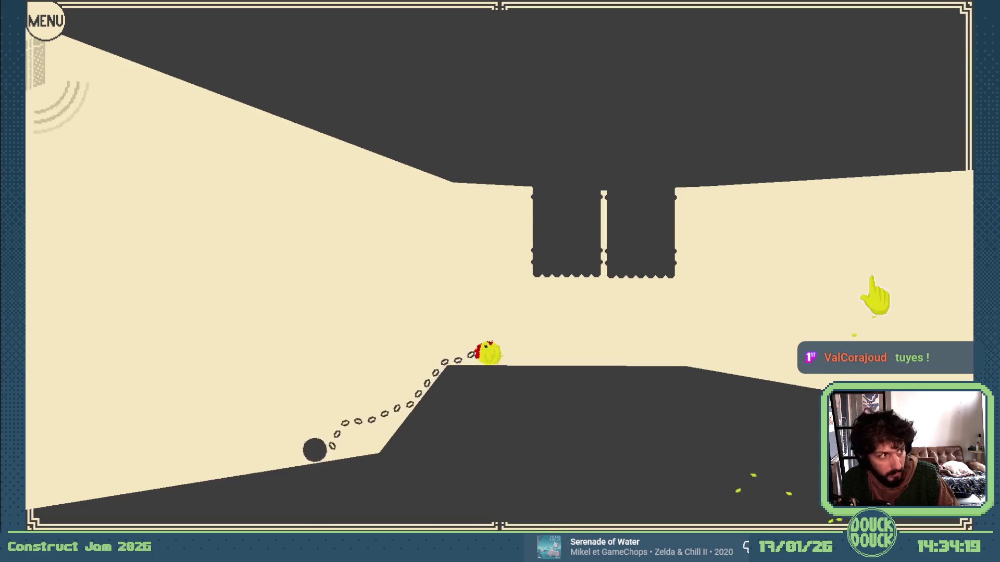
Step: Jump the chick through the pillar passage to the X 8 screen, then exit fullscreen
key("space")
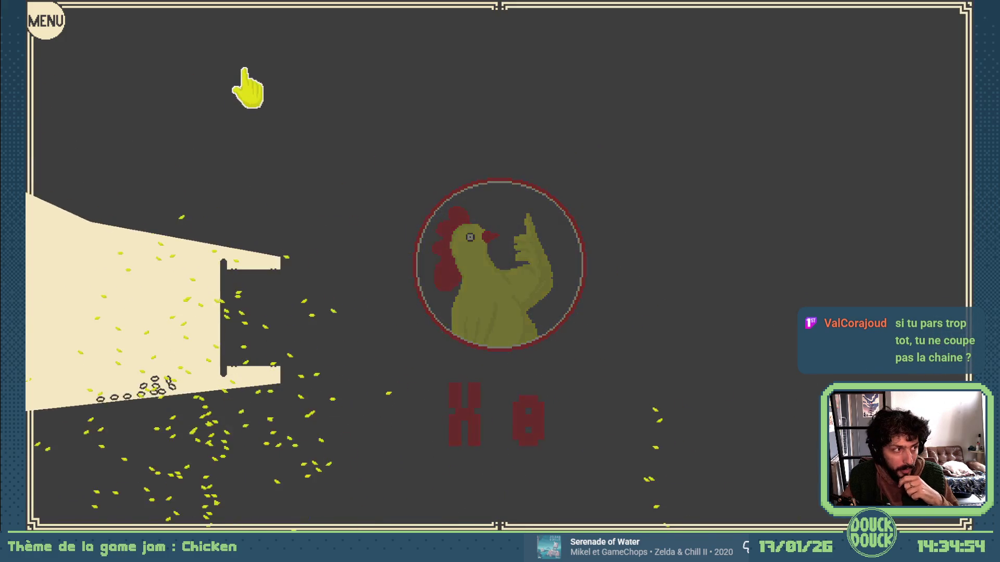
key("Escape")
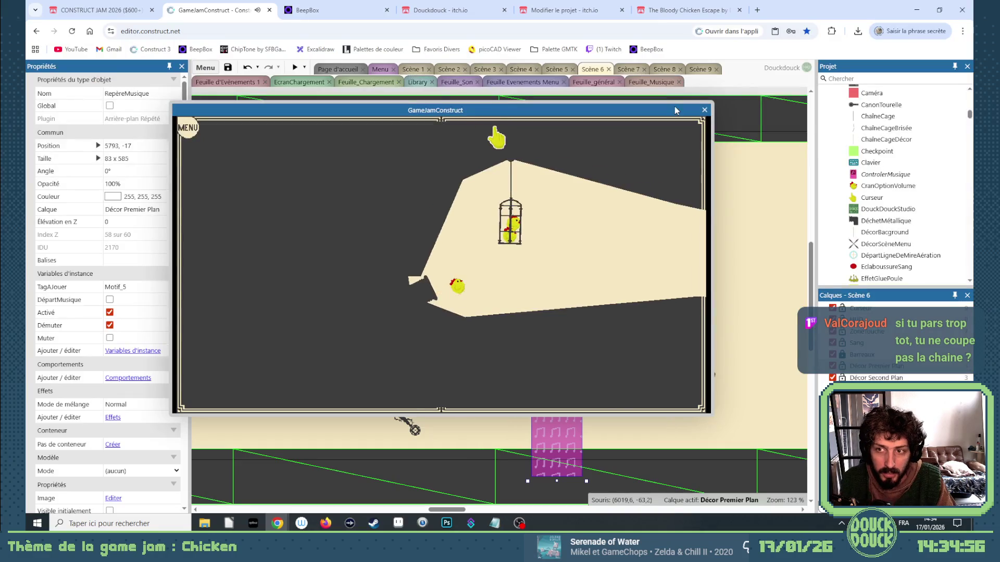
Step: Close the preview and delete the right-hand PilierPic pillar from the Scene 6 layout
key("alt+F4")
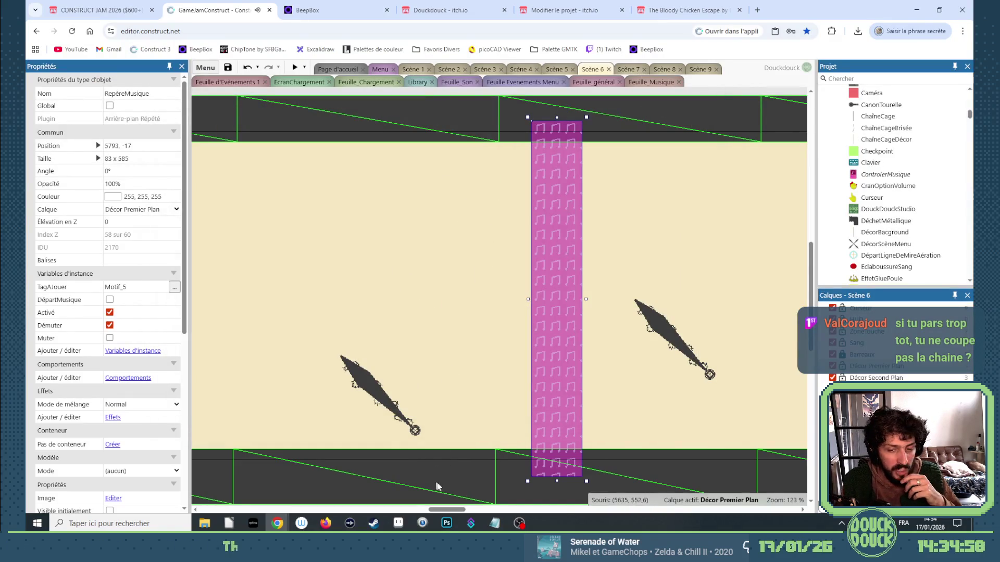
left_click_drag(462, 510, 629, 508)
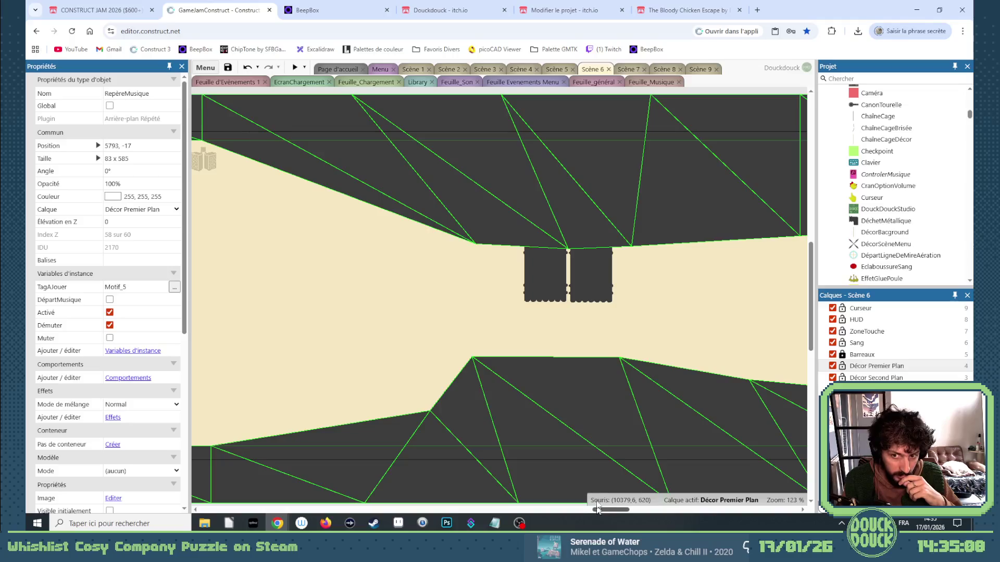
left_click(590, 303)
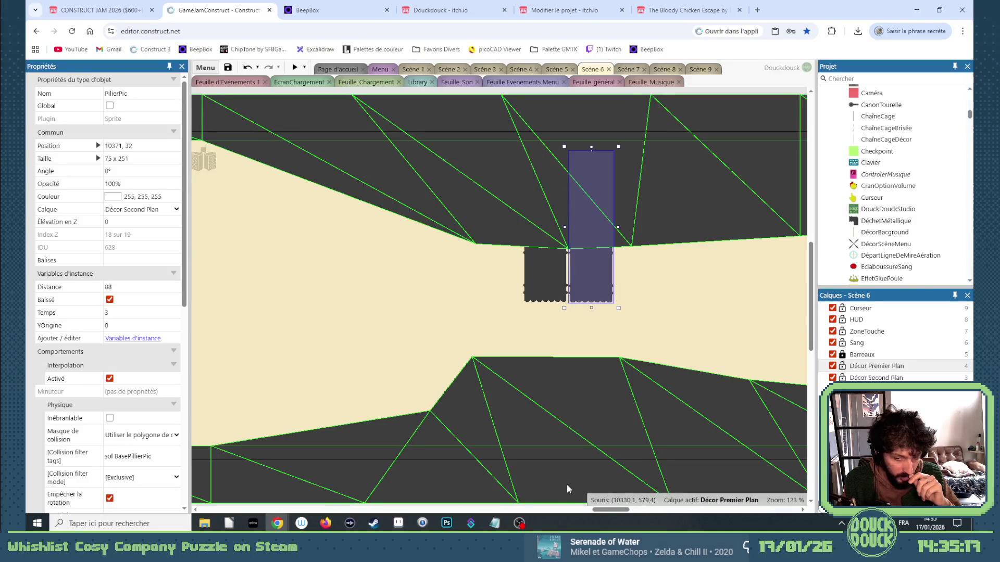
mouse_move(604, 514)
left_mouse_down()
mouse_move(660, 512)
mouse_move(601, 472)
left_mouse_up()
key("Delete")
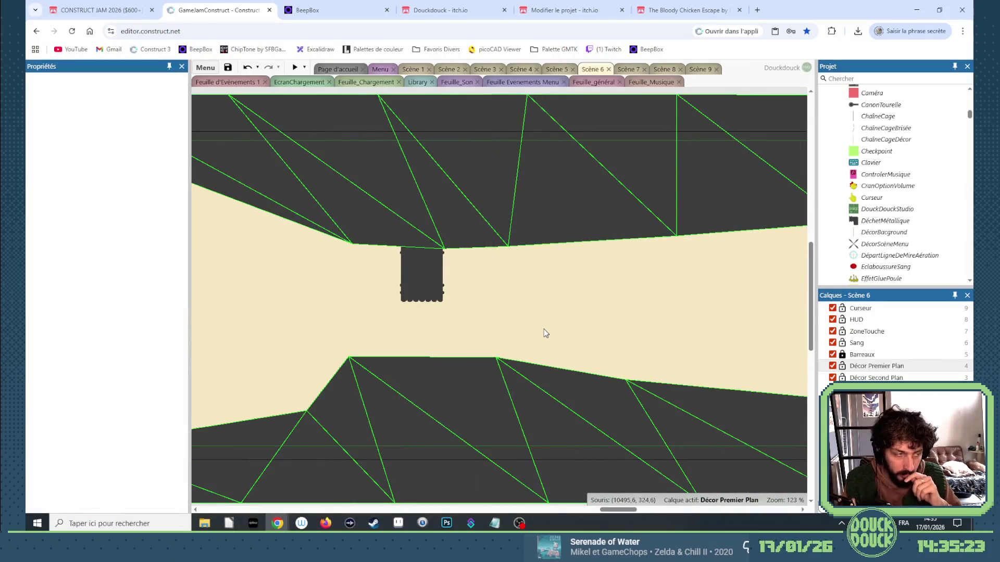
mouse_move(617, 509)
left_mouse_down()
mouse_move(374, 511)
mouse_move(648, 519)
mouse_move(698, 490)
mouse_move(680, 511)
left_mouse_up()
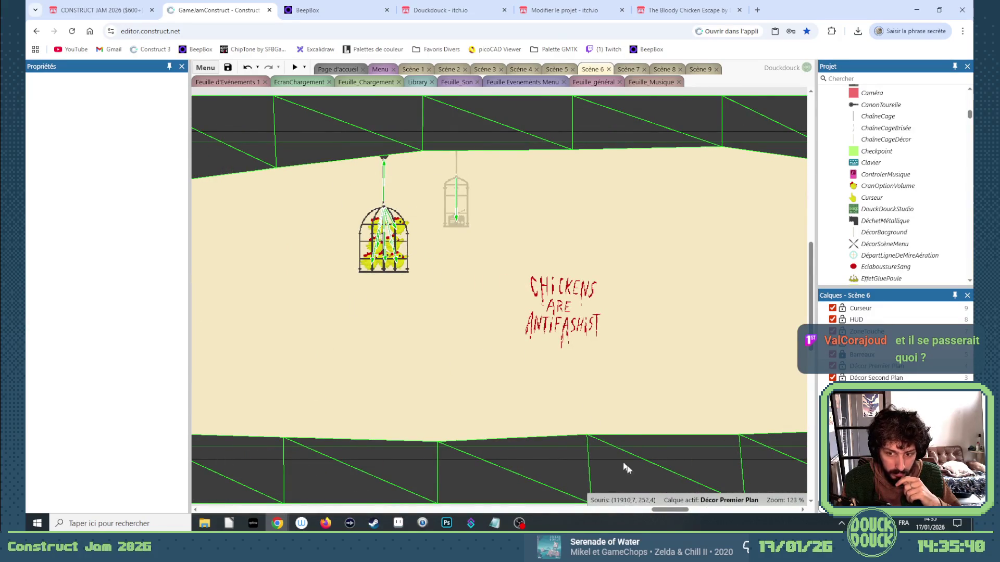
mouse_move(662, 512)
left_mouse_down()
mouse_move(561, 506)
mouse_move(654, 499)
mouse_move(642, 510)
mouse_move(579, 515)
mouse_move(381, 514)
mouse_move(512, 511)
left_mouse_up()
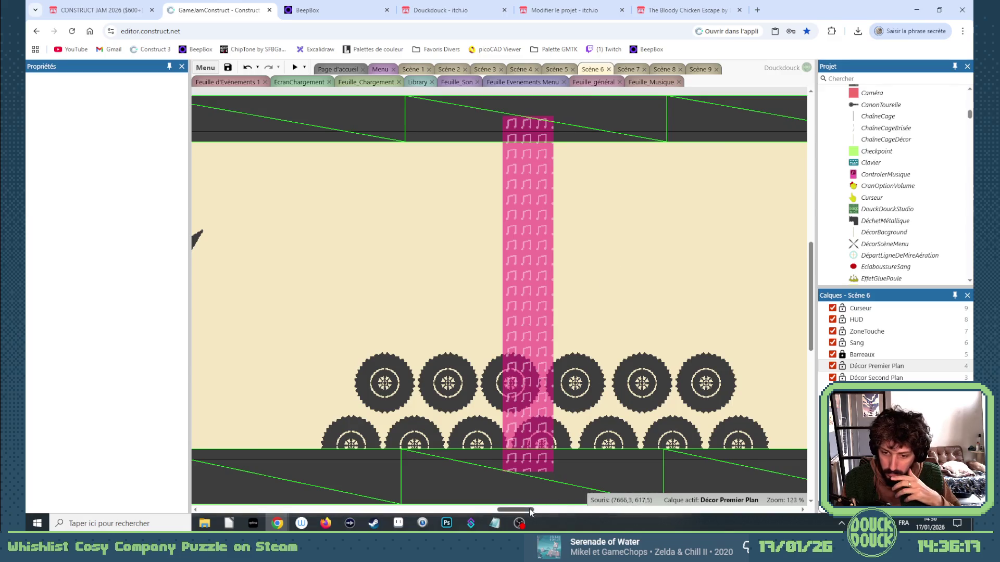
left_click_drag(530, 510, 443, 510)
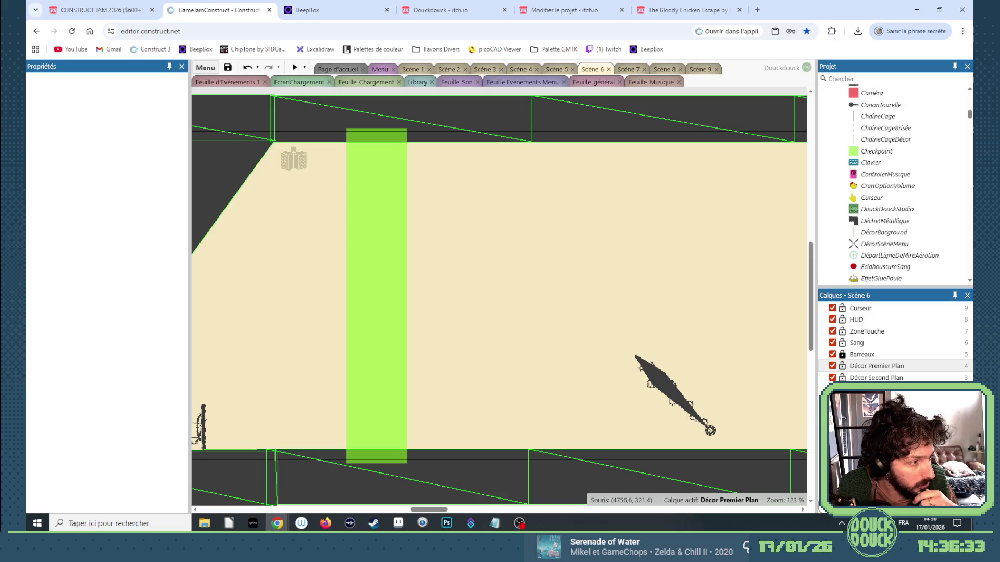
key("alt+Tab")
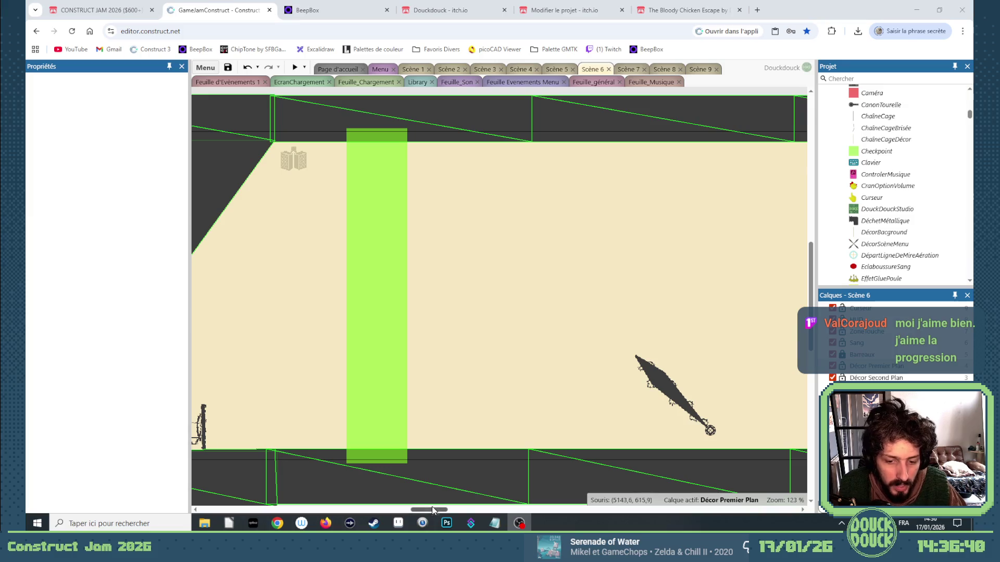
left_click_drag(433, 509, 386, 509)
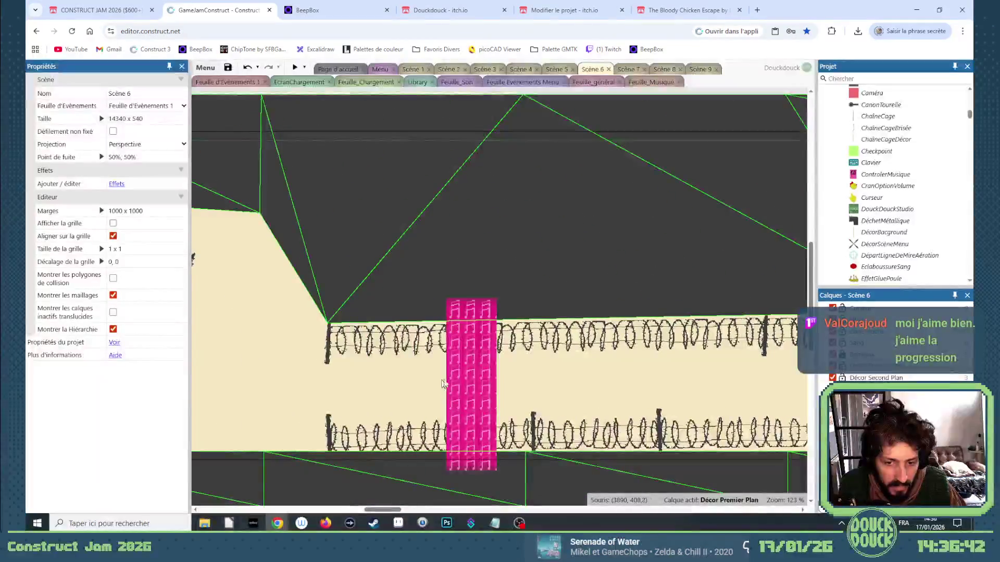
Step: Select the stacked Motif_21 marker at the barbed wire and untick Activé and Démuter
left_click(464, 364)
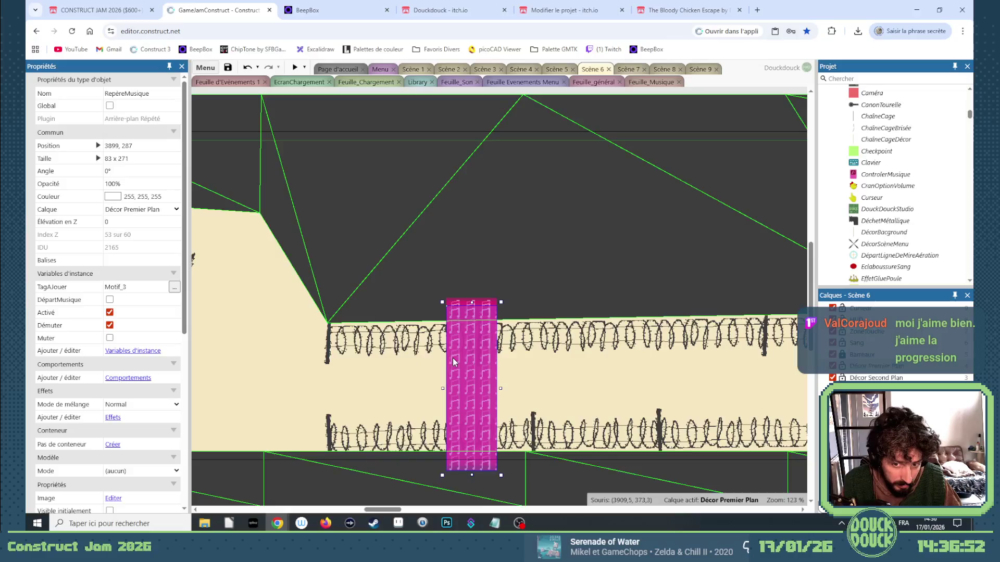
left_click(460, 302)
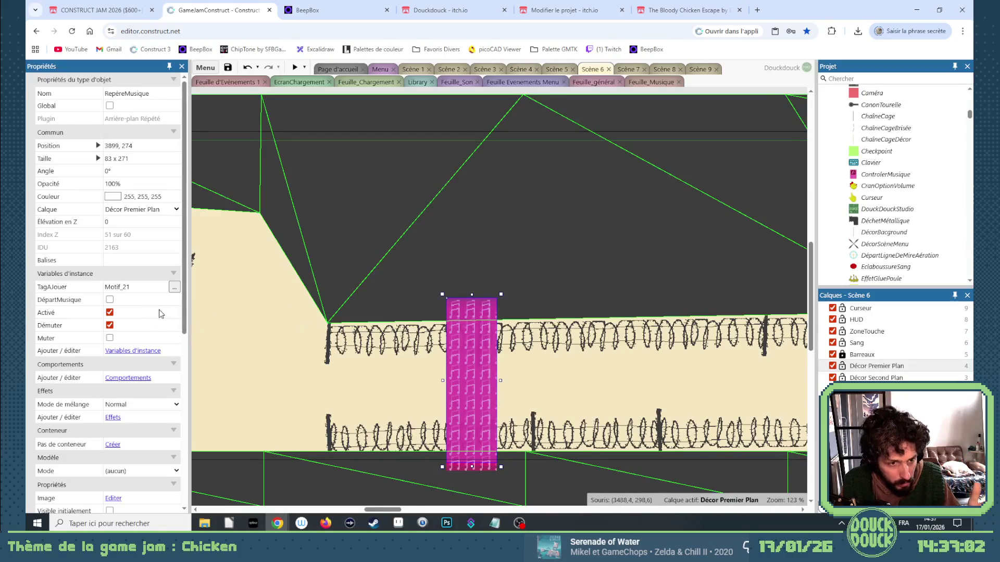
left_click(110, 313)
left_click(110, 326)
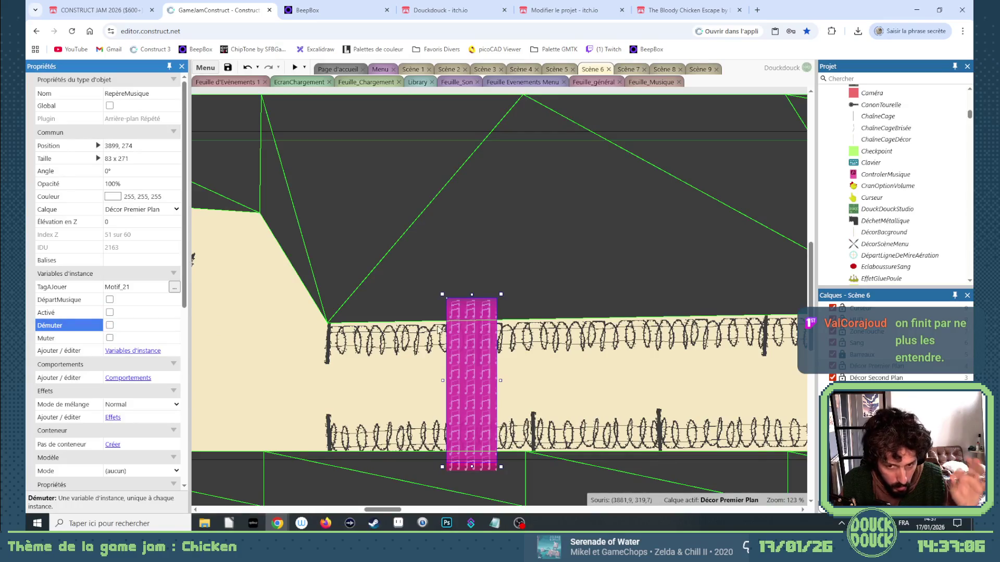
Step: Untick Muter on the Motif_20 marker, then select the Motif_5 music column
left_click(458, 308)
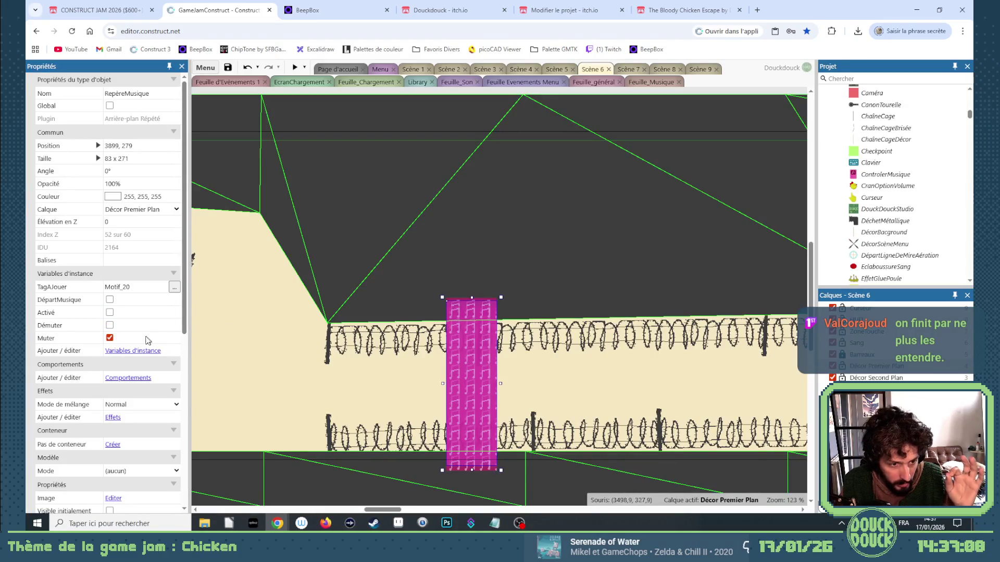
left_click(110, 339)
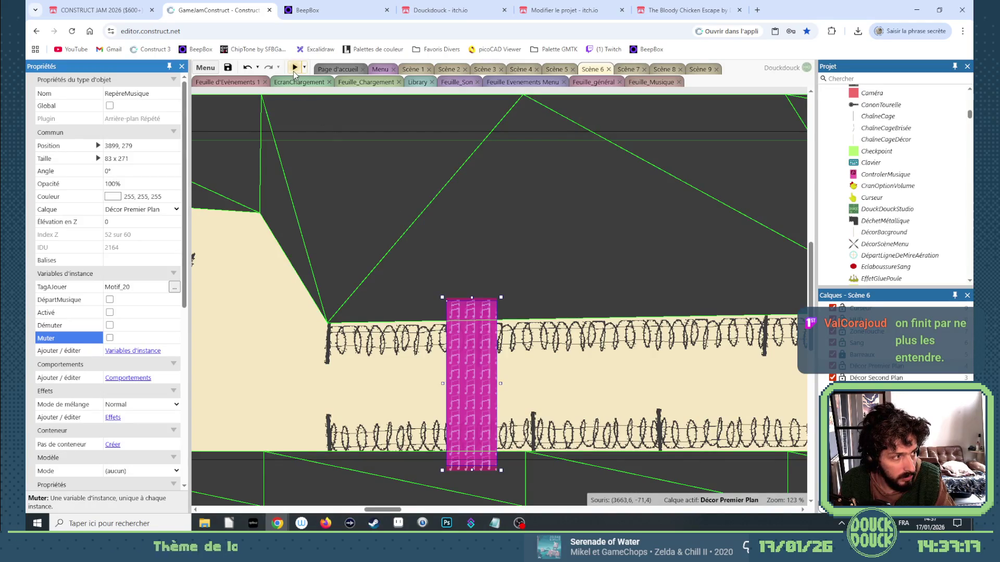
left_click_drag(401, 510, 466, 512)
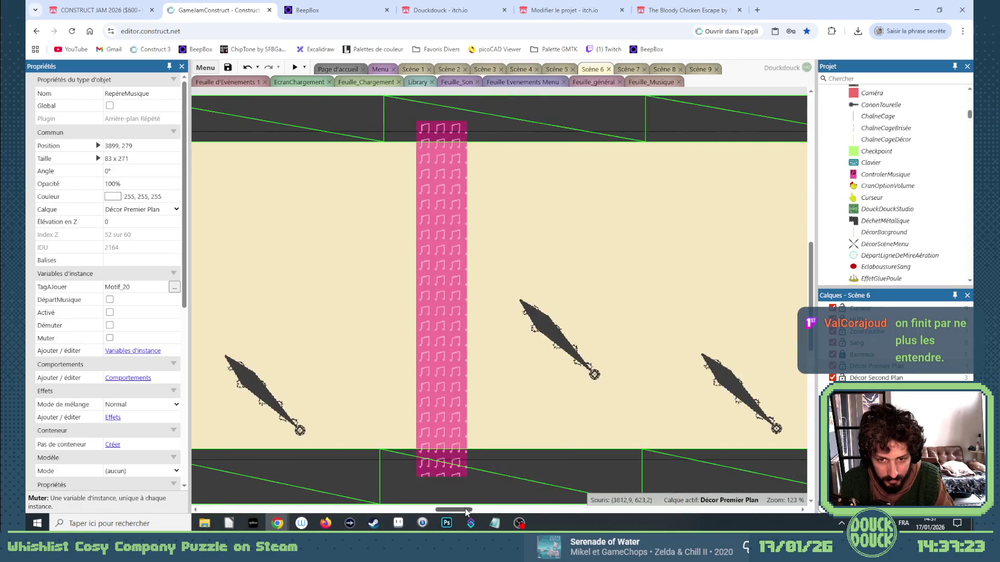
left_click(444, 333)
Step: Duplicate the Motif_7 music marker column to about X 9779, just past the tire stacks
scroll(443, 328, "down", 2)
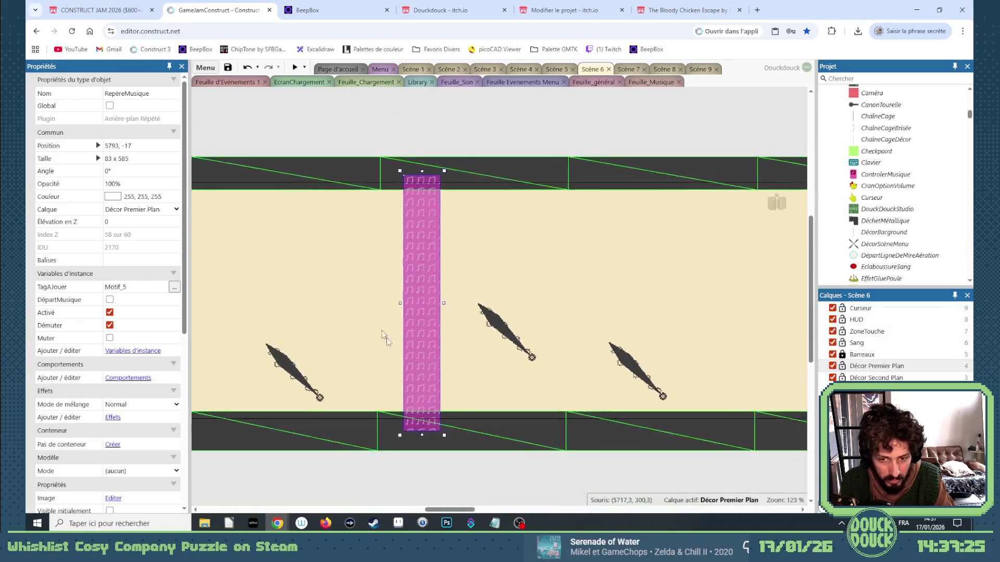
left_click_drag(466, 513, 456, 512)
mouse_move(452, 511)
left_mouse_down()
mouse_move(433, 509)
mouse_move(515, 511)
left_mouse_up()
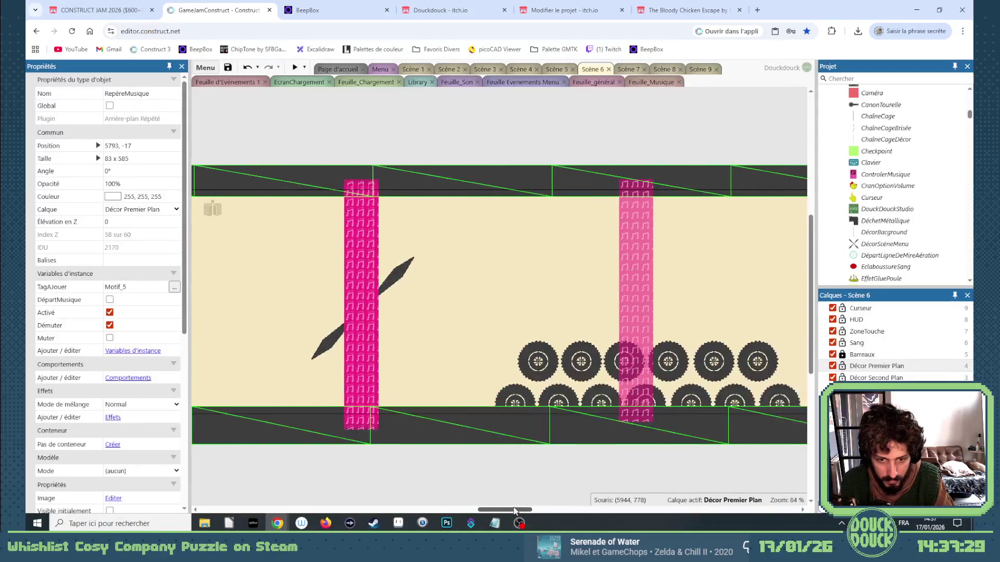
left_click(371, 385)
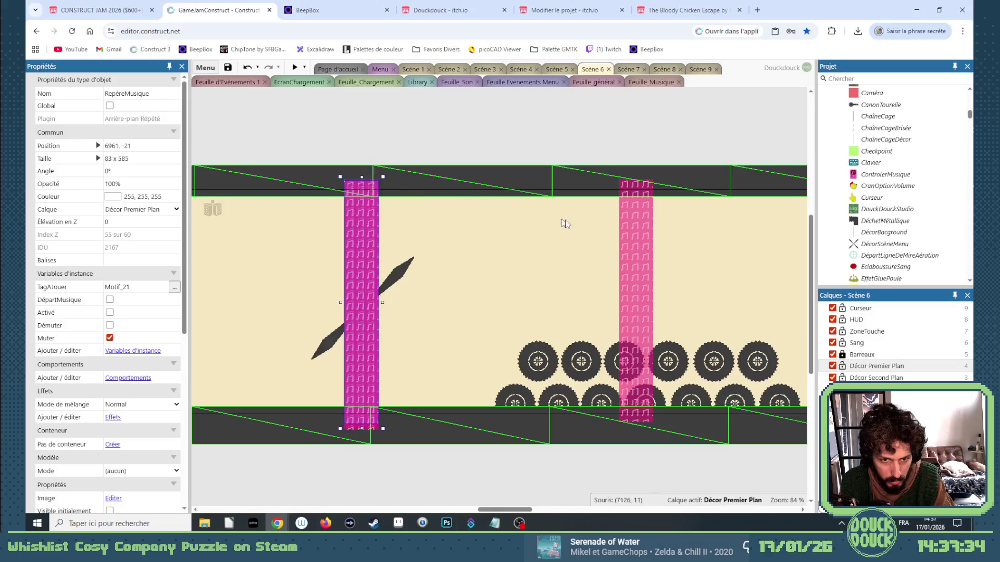
left_click(623, 231)
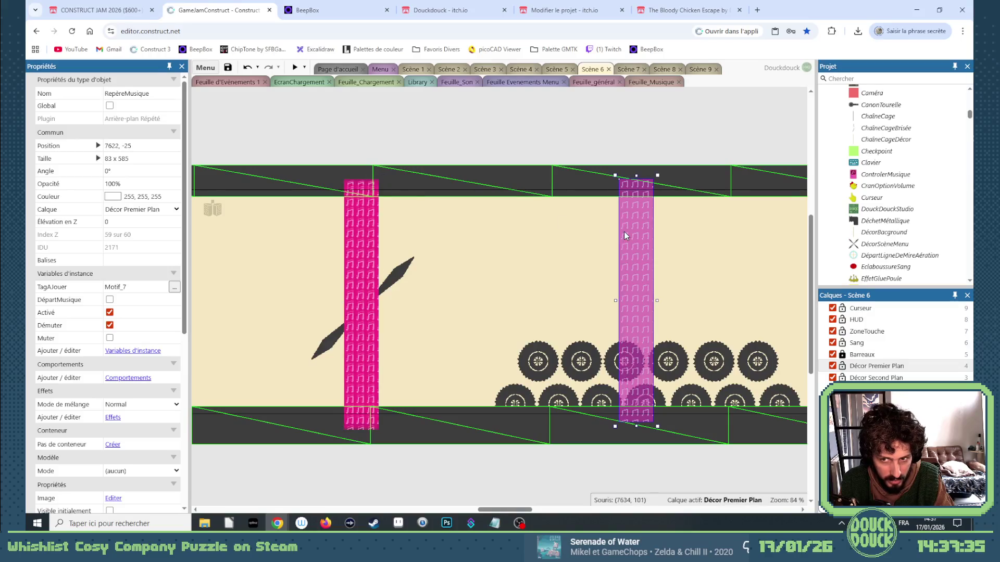
left_click(364, 184)
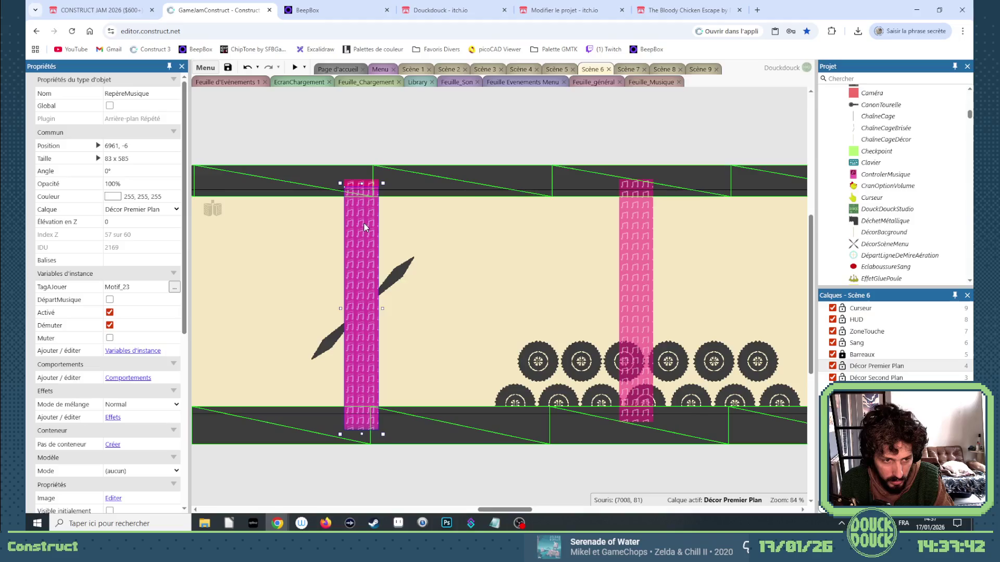
left_click(633, 256)
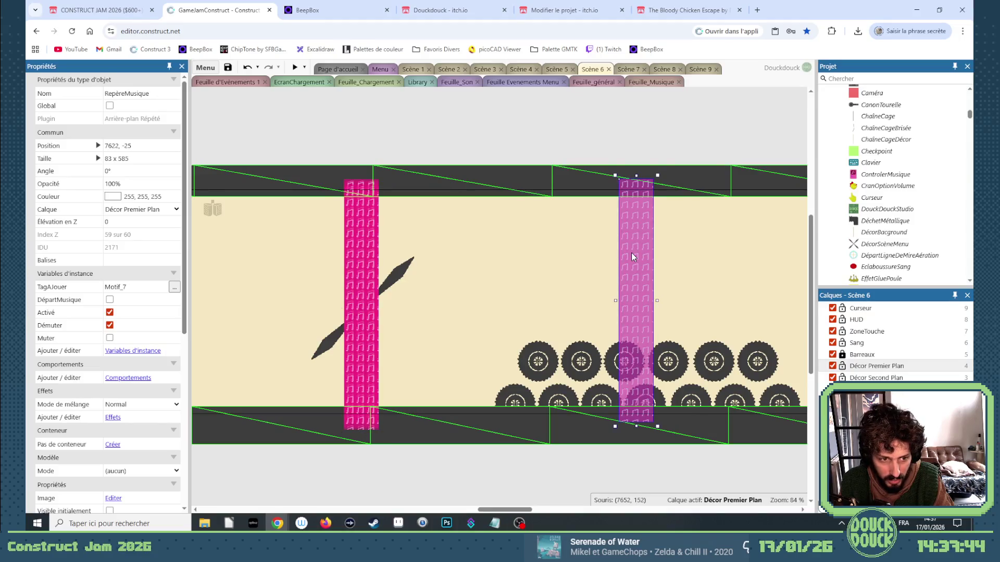
mouse_move(507, 514)
left_mouse_down()
mouse_move(539, 513)
mouse_move(512, 505)
mouse_move(604, 498)
mouse_move(514, 497)
left_mouse_up()
scroll(513, 495, "right", 5)
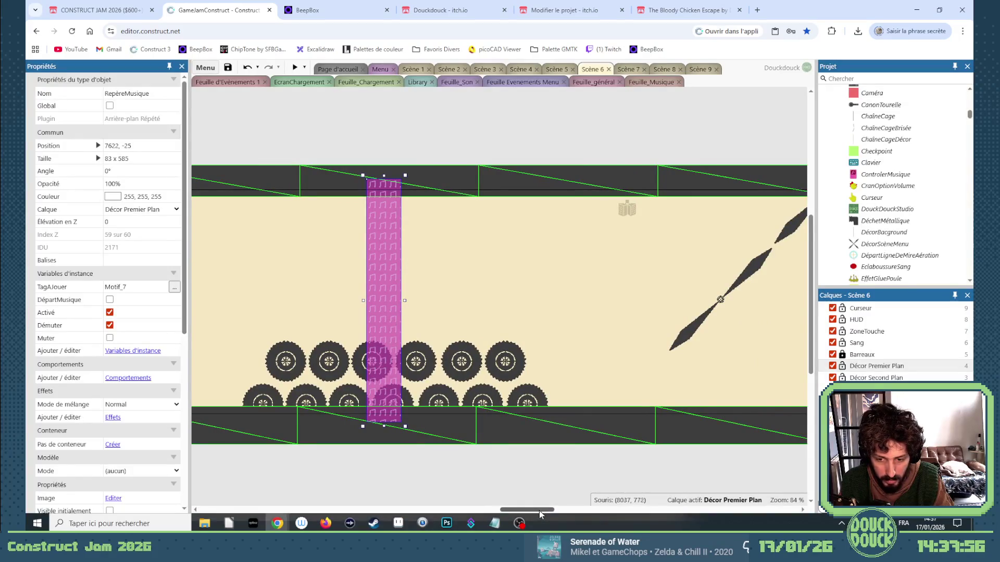
mouse_move(539, 509)
left_mouse_down()
mouse_move(564, 509)
mouse_move(534, 509)
left_mouse_up()
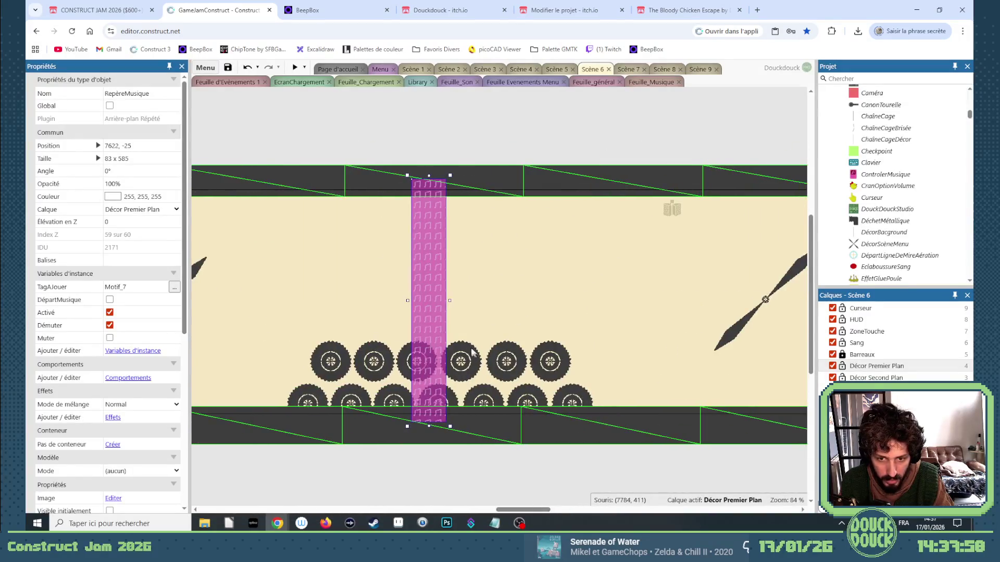
mouse_move(427, 333)
left_mouse_down()
mouse_move(810, 337)
mouse_move(617, 334)
mouse_move(606, 356)
mouse_move(556, 356)
left_mouse_up()
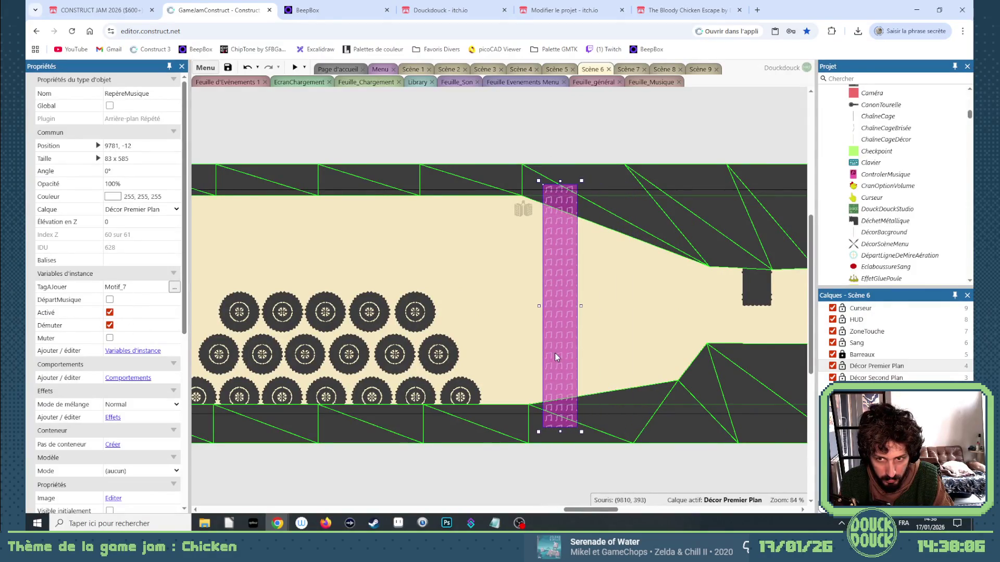
Step: Switch off Activé on the copied music marker
left_click(110, 312)
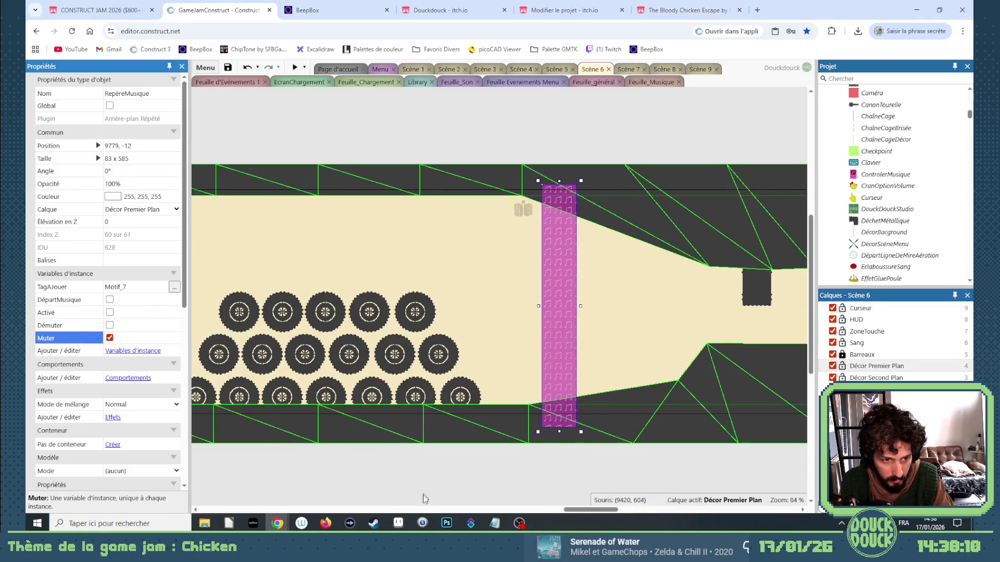
mouse_move(573, 512)
left_mouse_down()
mouse_move(632, 515)
mouse_move(523, 513)
mouse_move(620, 514)
left_mouse_up()
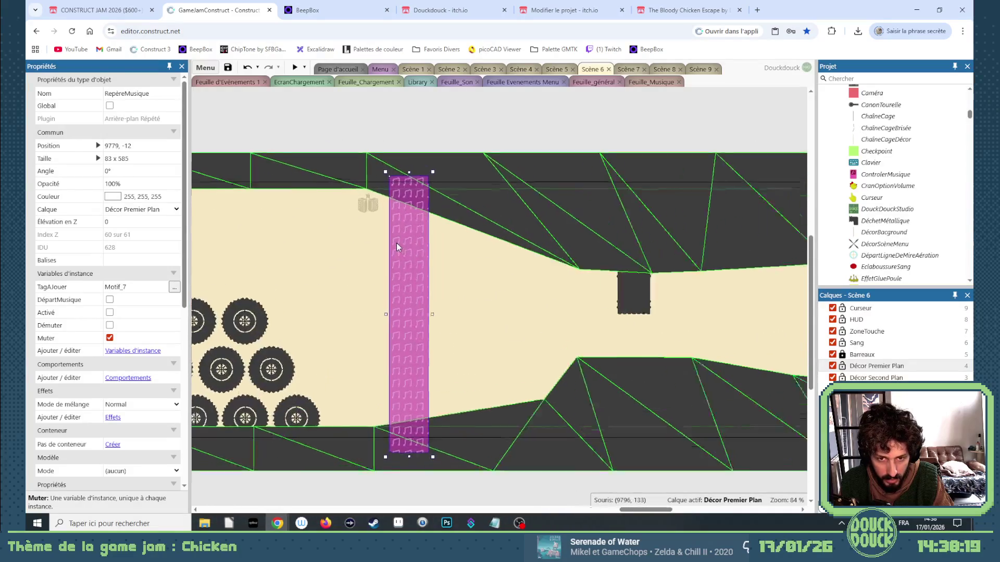
scroll(396, 241, "up", 3)
Step: Stack another copy aligned on the original marker and tag it Motif_5
left_click_drag(397, 237, 404, 237)
scroll(377, 148, "up", 3)
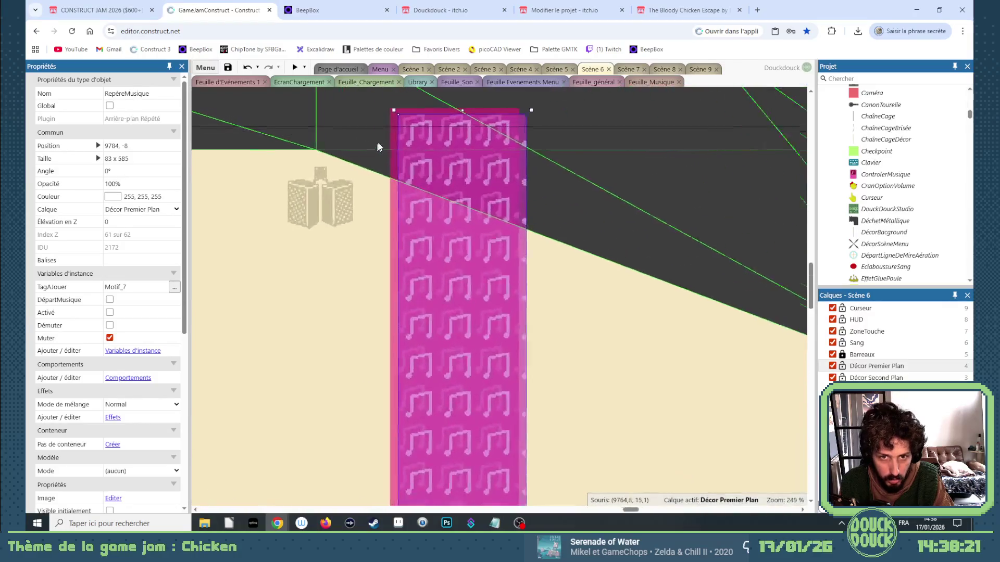
scroll(378, 147, "up", 3)
left_click_drag(418, 147, 410, 141)
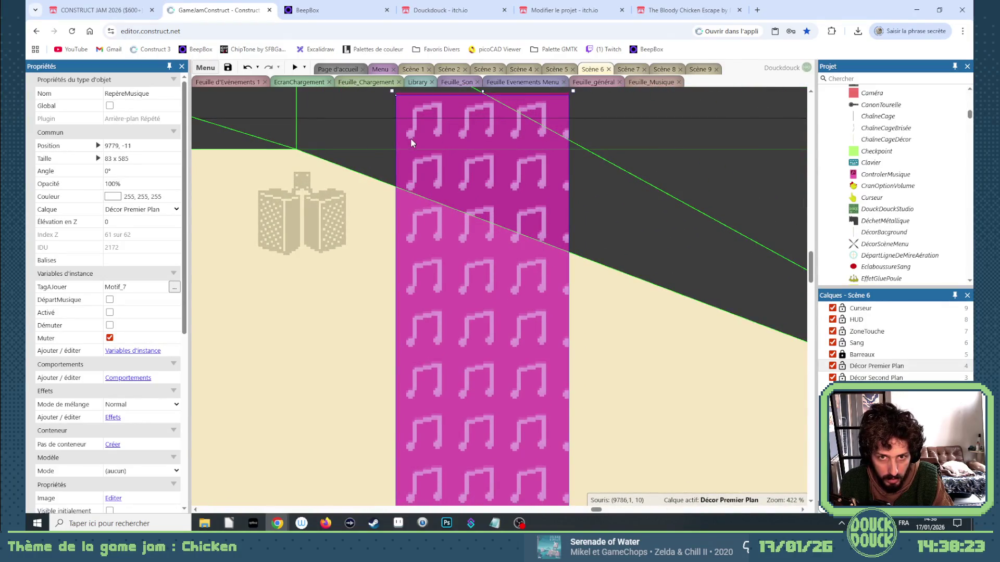
key("Up")
left_click(134, 286)
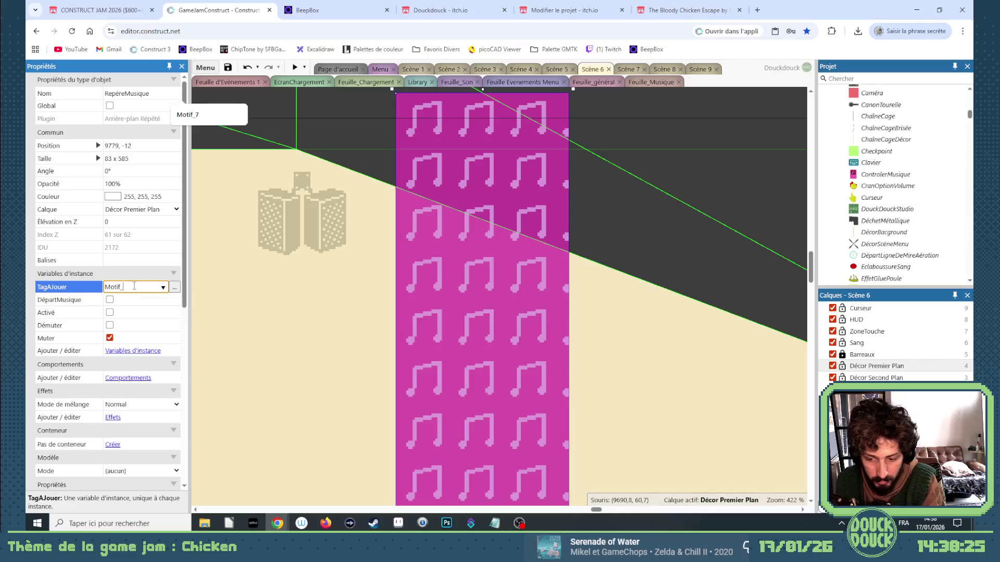
type("5")
left_click(150, 300)
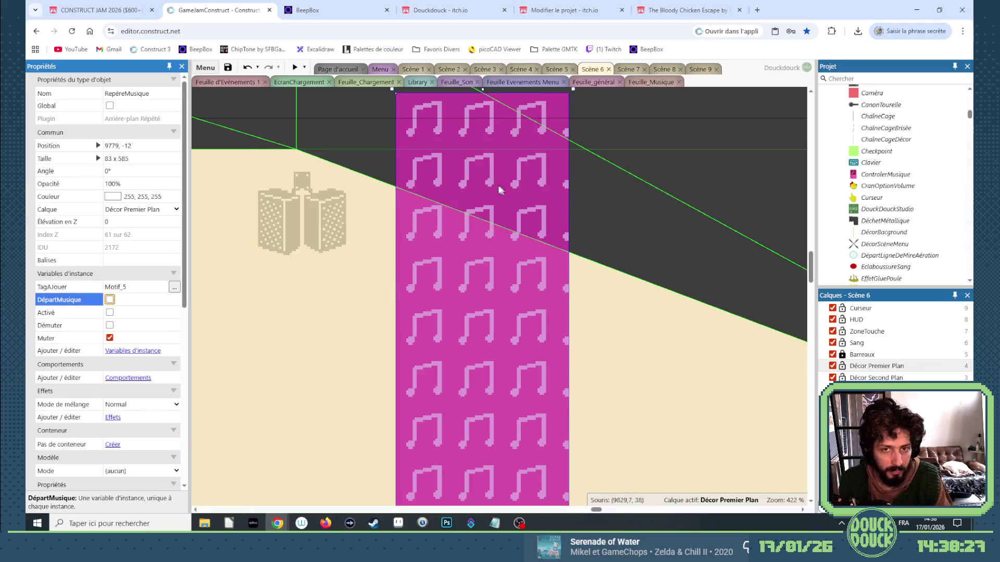
Step: Stack a further copy tagged Motif_23, then check the song in BeepBox
left_click_drag(447, 161, 447, 166)
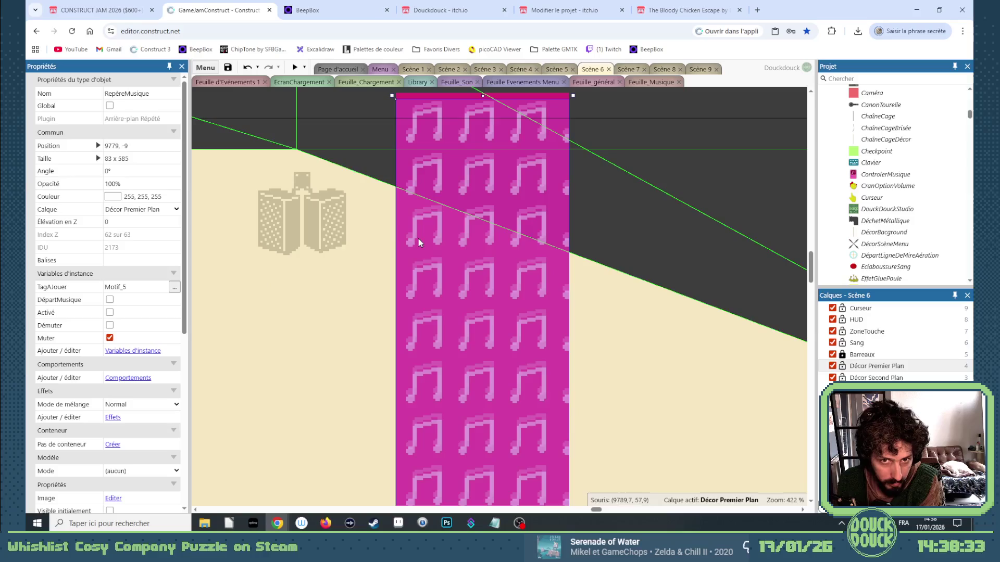
left_click_drag(419, 242, 420, 242)
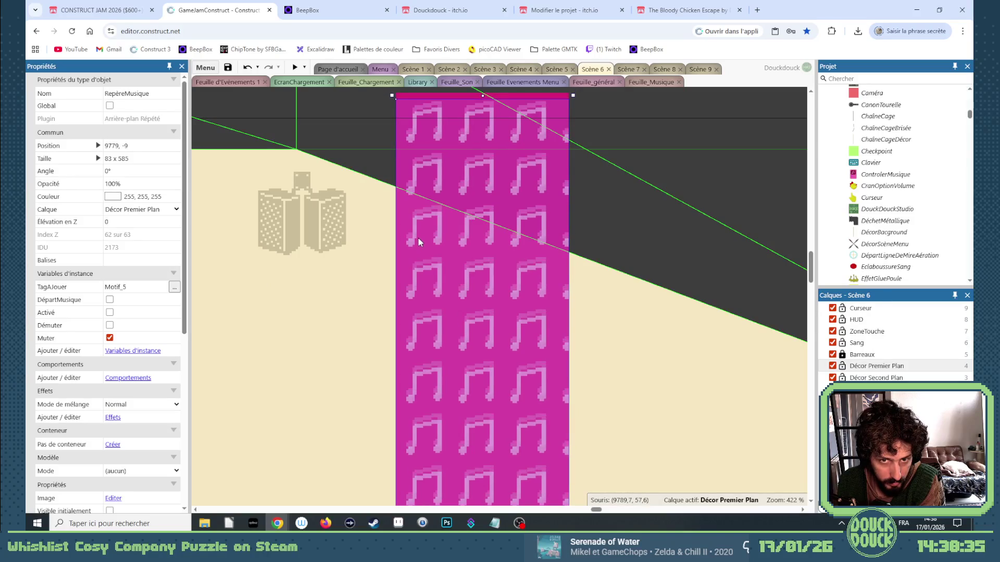
left_click(135, 287)
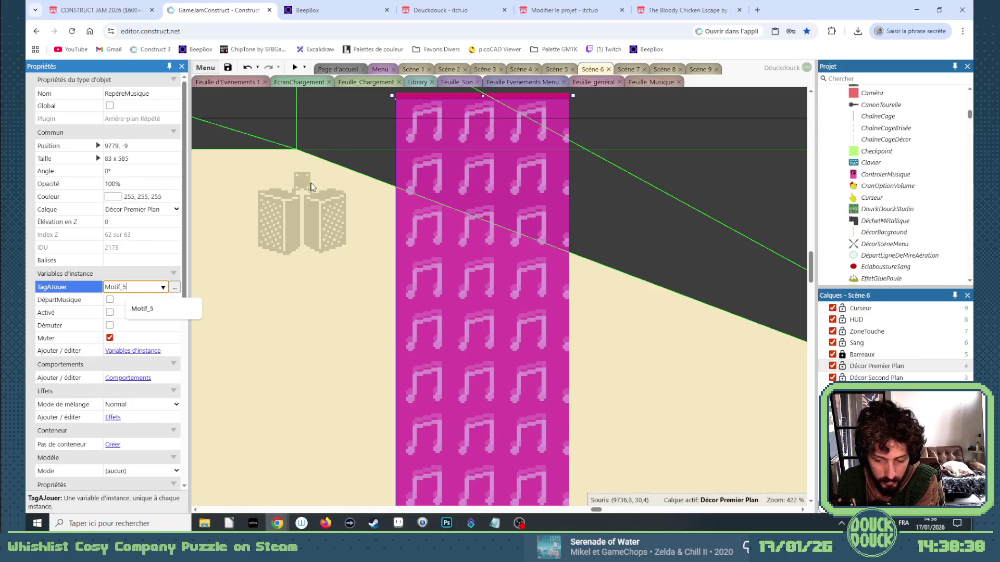
key("BackSpace")
type("23")
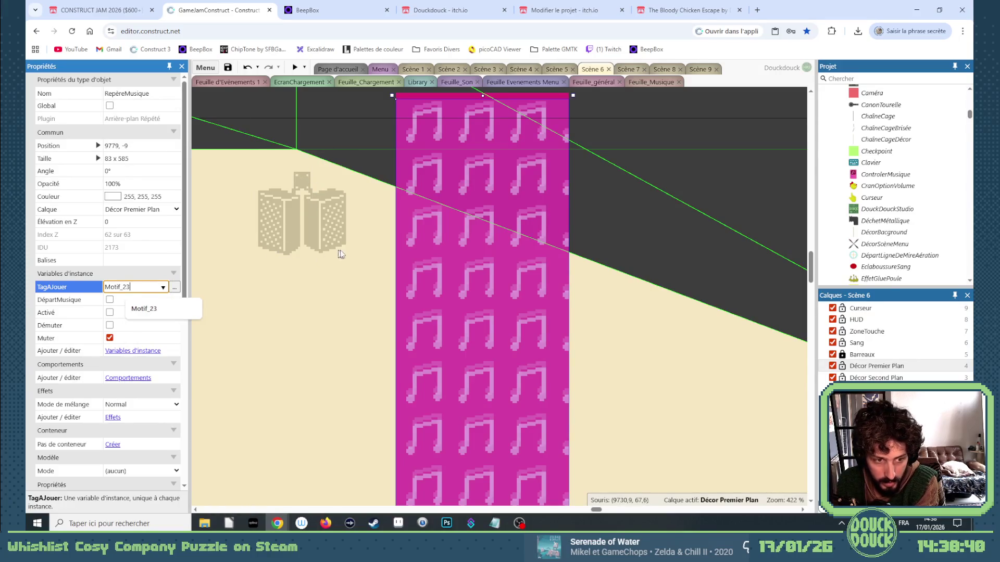
key("Tab")
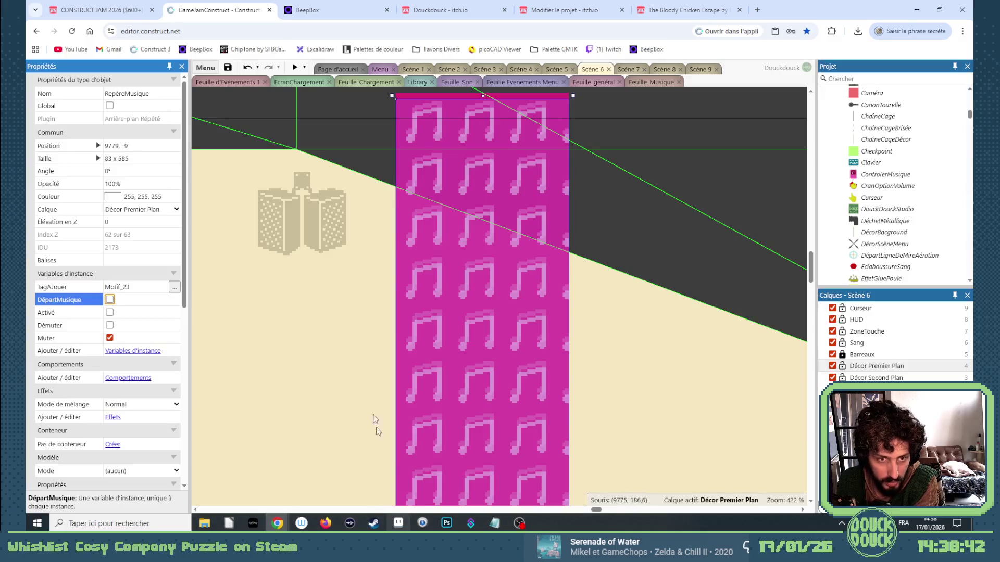
key("ctrl+Tab")
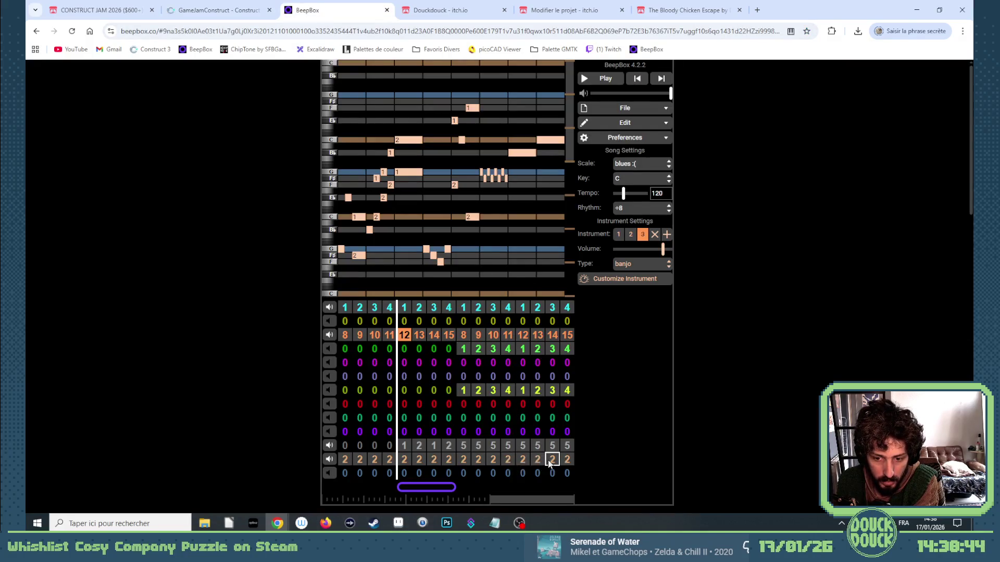
left_click(202, 8)
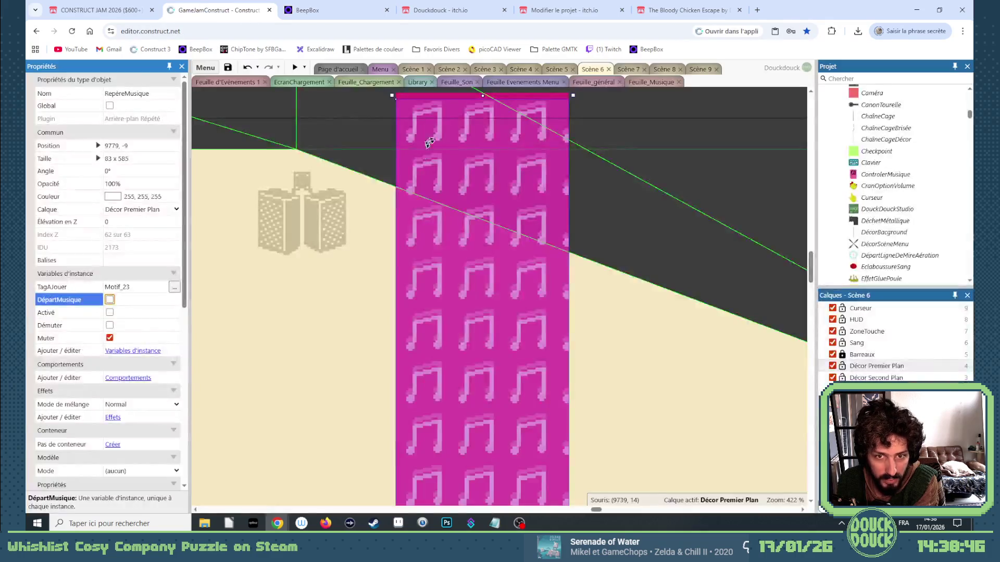
Step: Place a resized marker copy inside the cage, tagged Motif_5 and made active
scroll(360, 234, "down", 4)
mouse_move(417, 249)
left_mouse_down()
mouse_move(808, 243)
mouse_move(599, 431)
mouse_move(548, 406)
left_mouse_up()
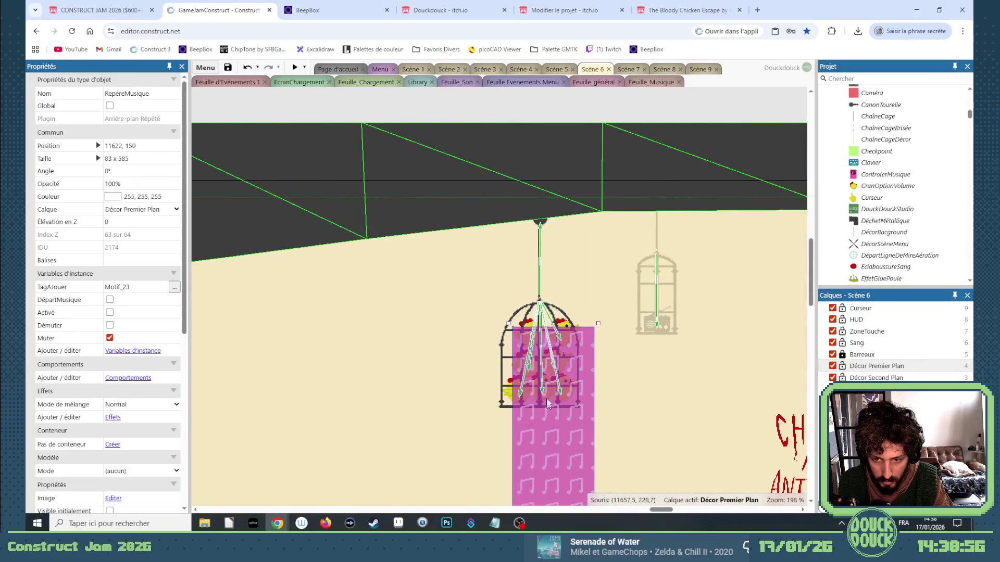
scroll(547, 405, "down", 5)
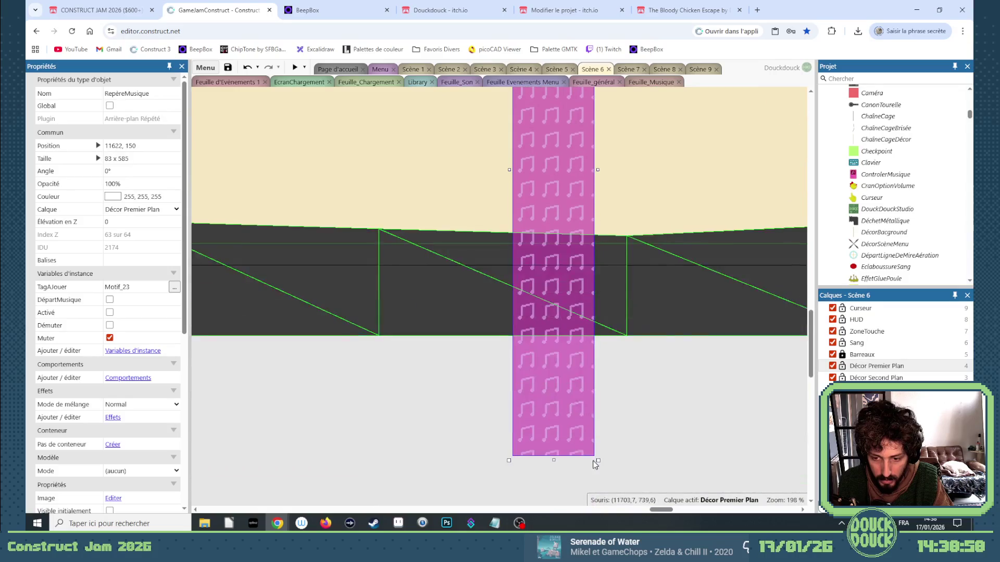
scroll(595, 465, "down", 1)
left_click_drag(596, 363, 566, 87)
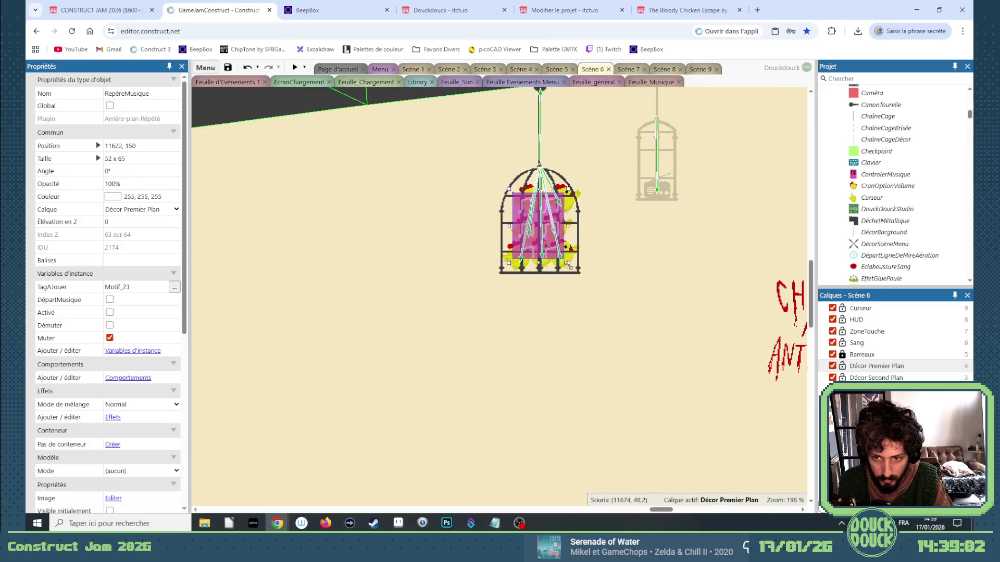
left_click(134, 287)
key("BackSpace")
key("BackSpace")
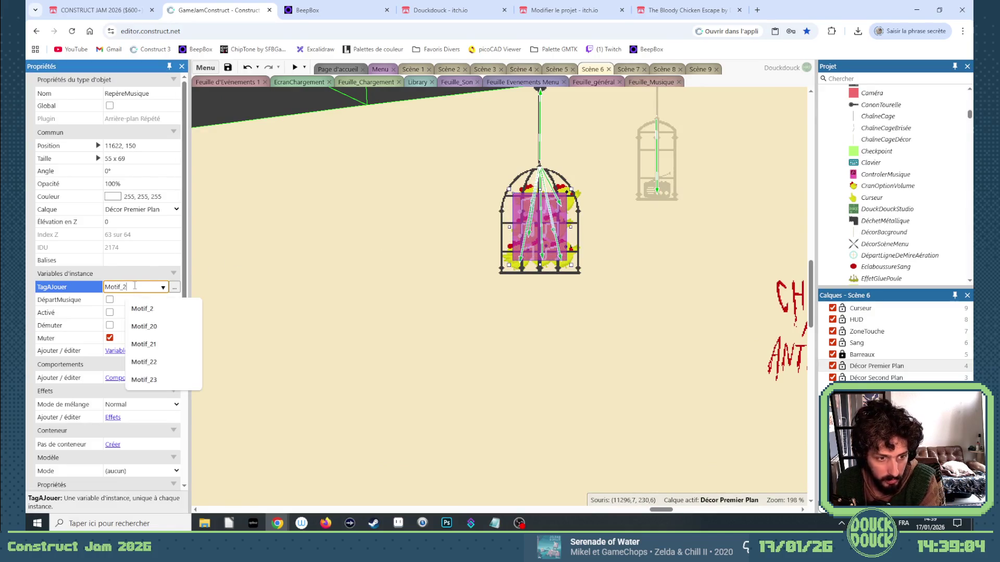
type("5")
left_click(111, 312)
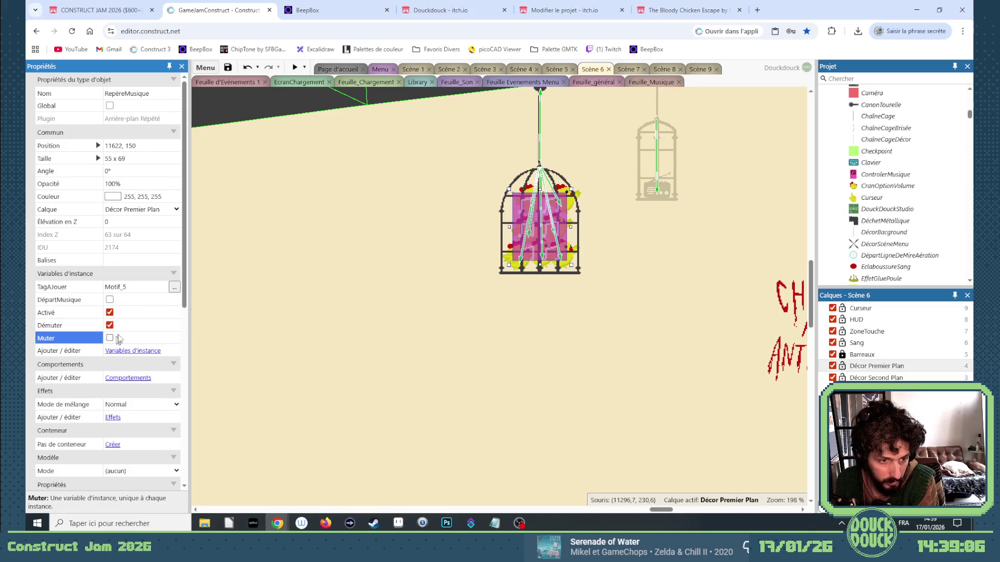
Step: Compare with the Scène 1 and Scène 5 music markers, then preview Scène 6
left_click(417, 70)
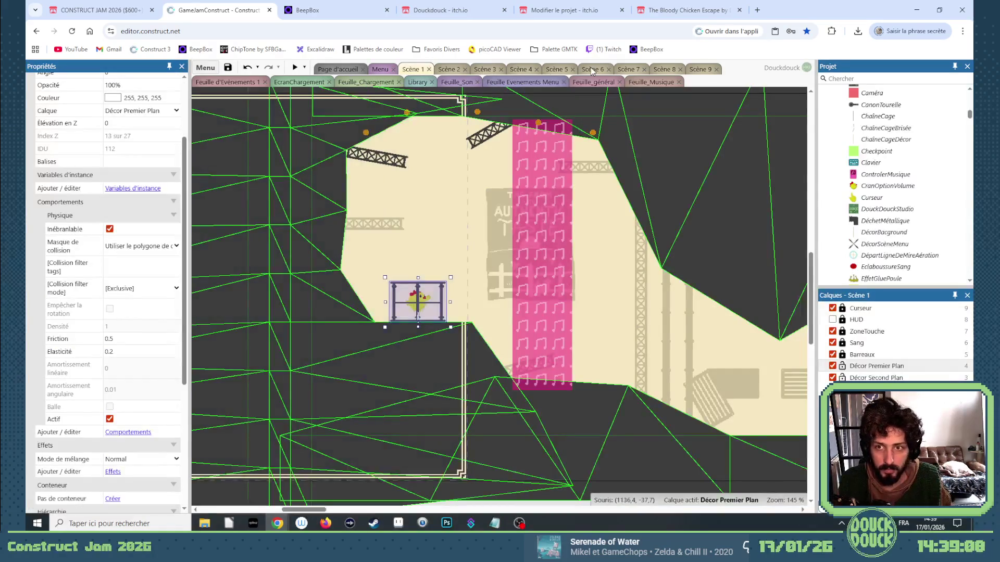
left_click(590, 67)
left_click(555, 70)
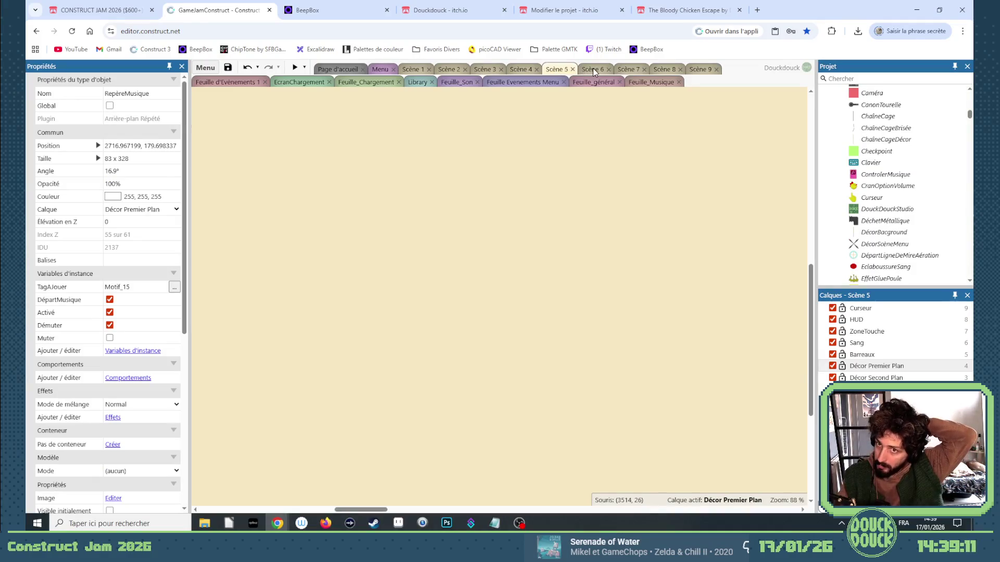
left_click(593, 70)
left_click(295, 68)
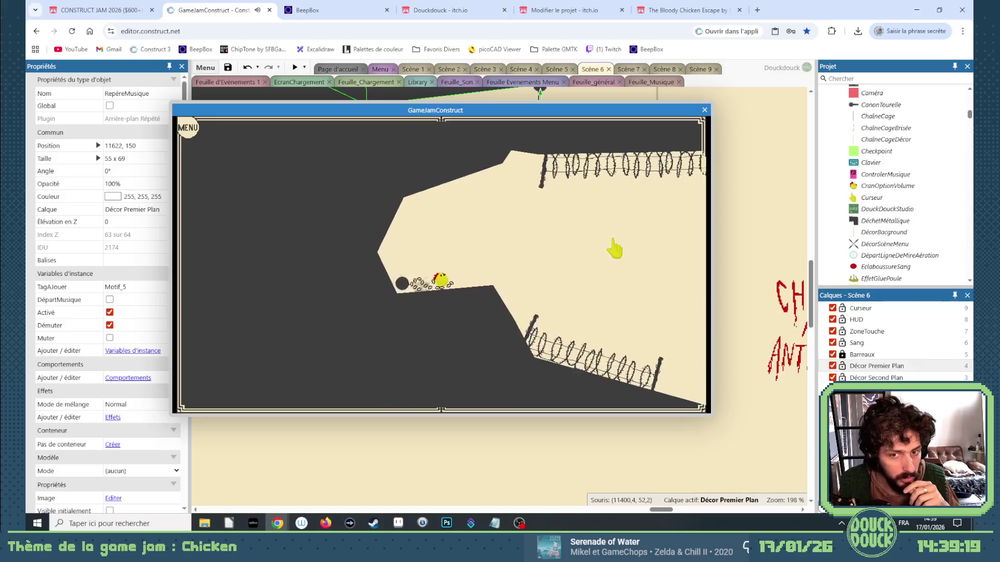
Step: Play Scene 6 full screen, flinging the chicken away from the rolling tire, then close the preview
left_click(599, 248)
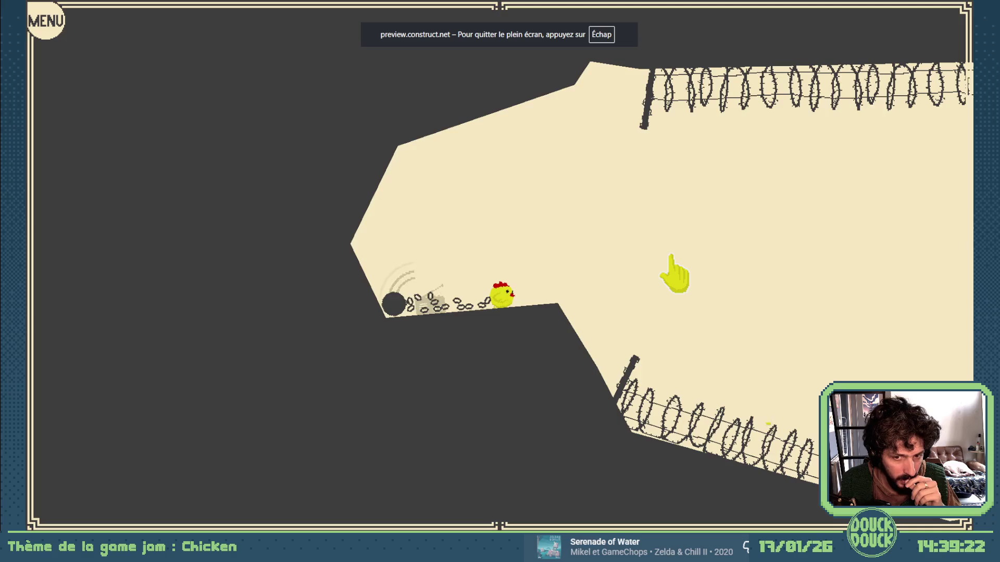
mouse_move(675, 274)
left_mouse_down()
mouse_move(696, 279)
mouse_move(707, 270)
mouse_move(346, 319)
mouse_move(342, 328)
mouse_move(381, 315)
left_mouse_up()
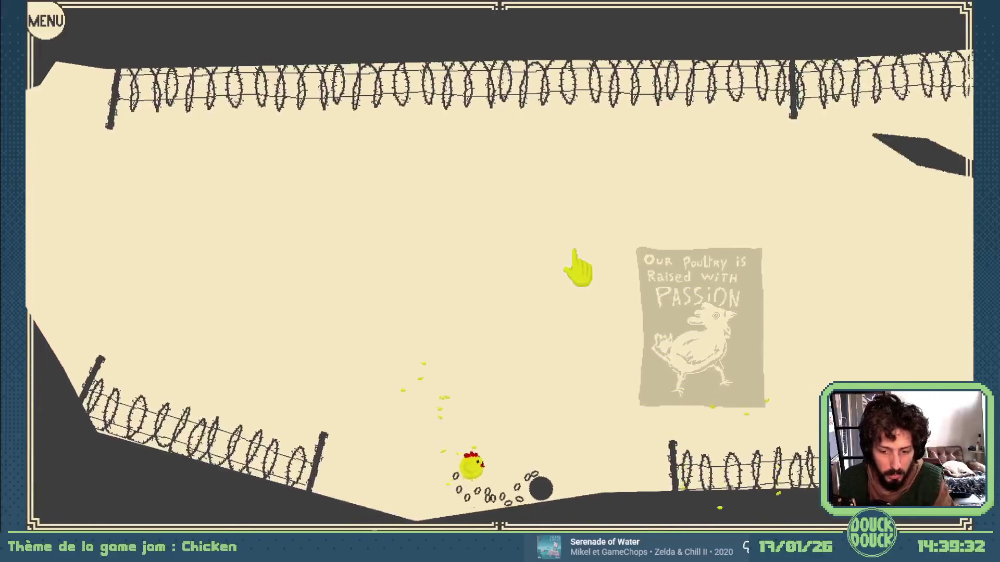
key("Escape")
left_click(704, 108)
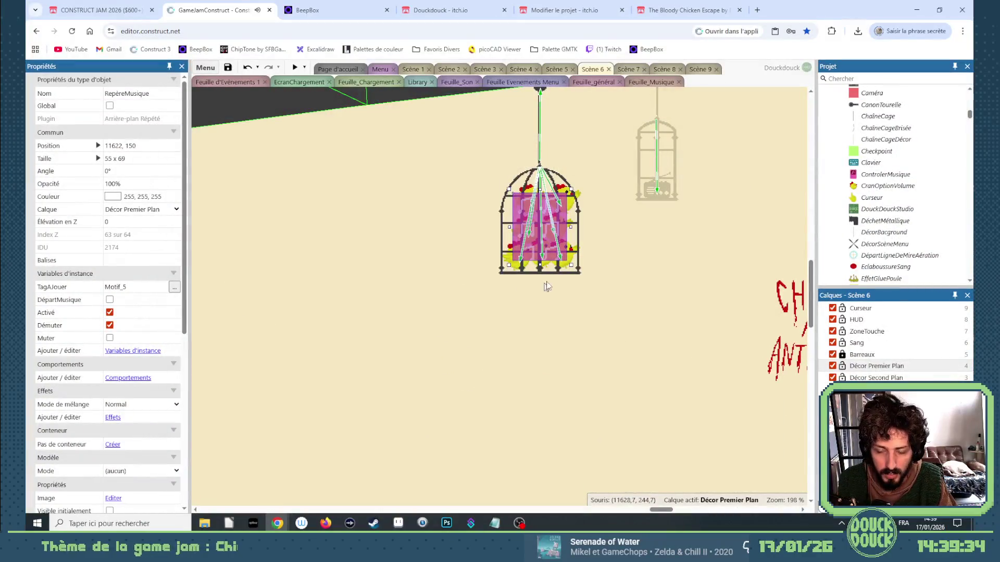
left_click(409, 69)
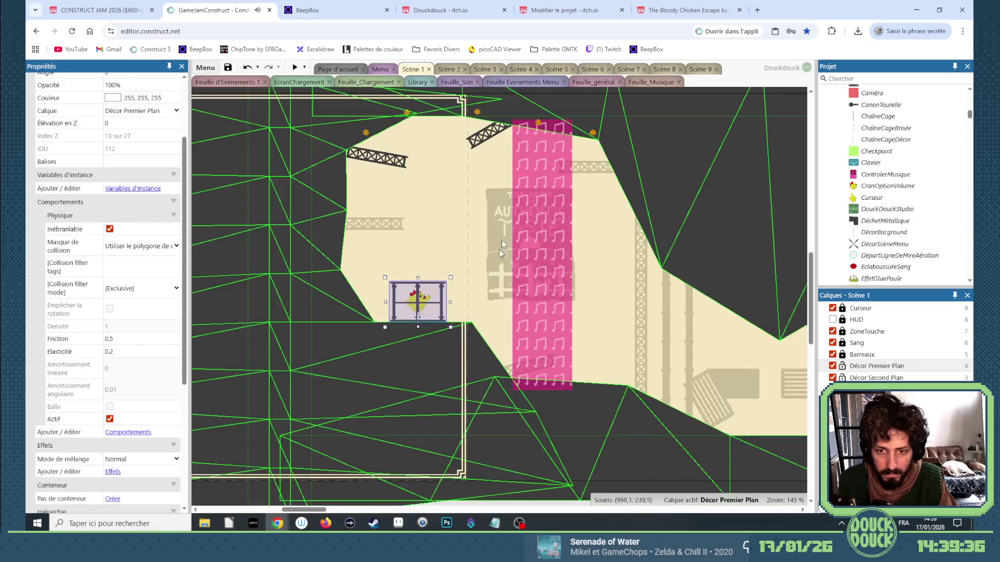
left_click(556, 69)
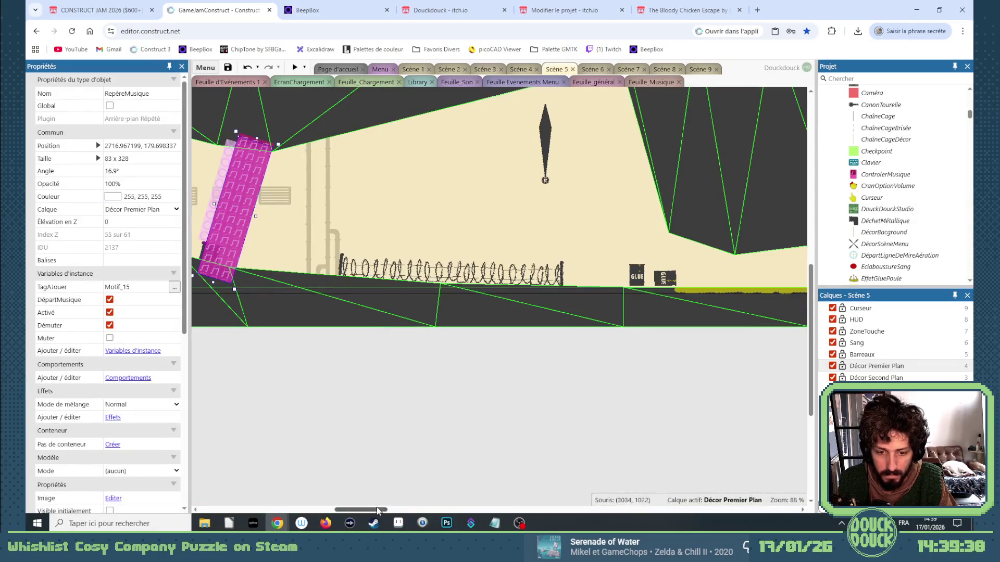
left_click(587, 70)
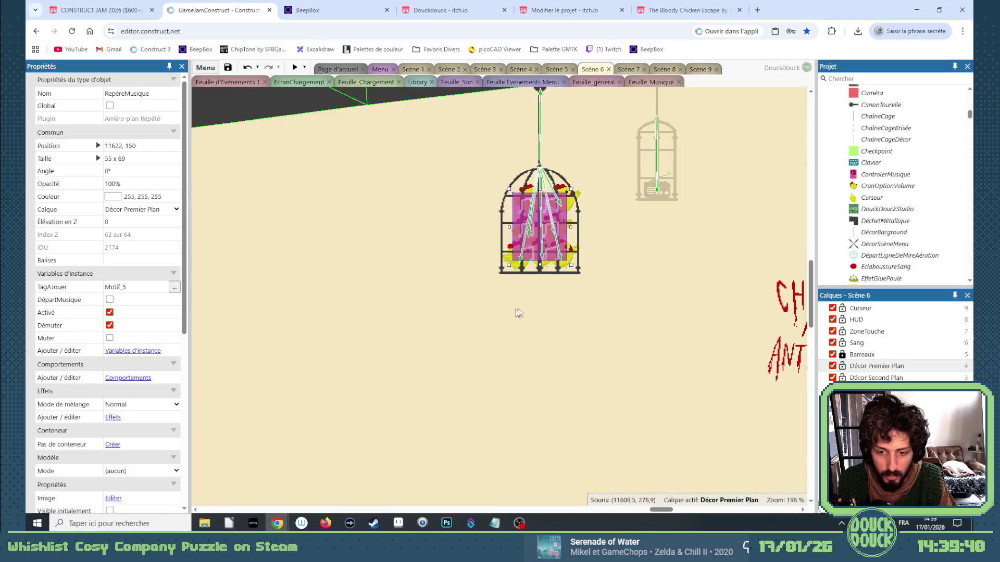
scroll(518, 313, "down", 2)
left_click_drag(659, 510, 283, 507)
scroll(413, 322, "down", 2)
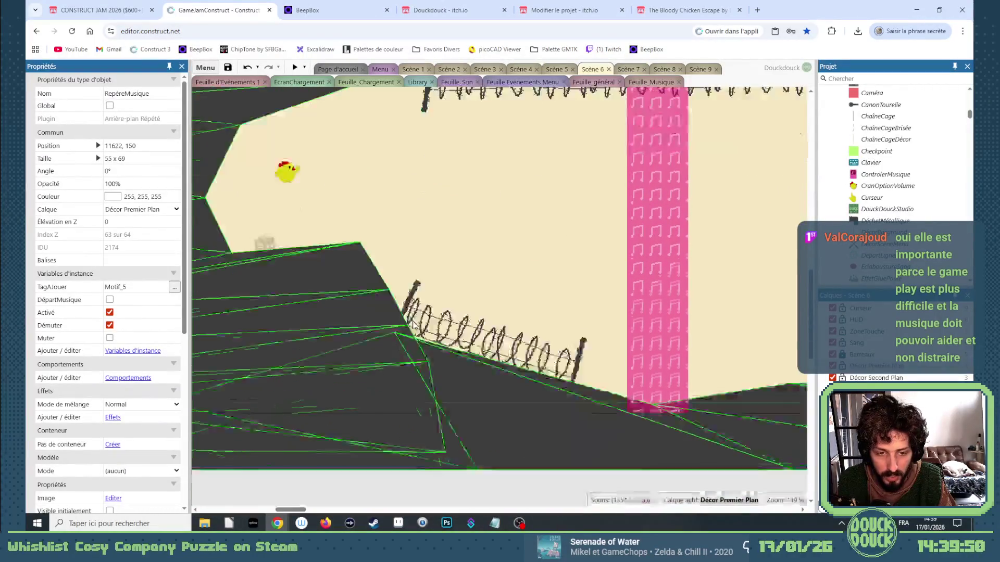
Step: Move the pink music marker strip to sit next to the poster
scroll(426, 240, "down", 3)
left_click(564, 217)
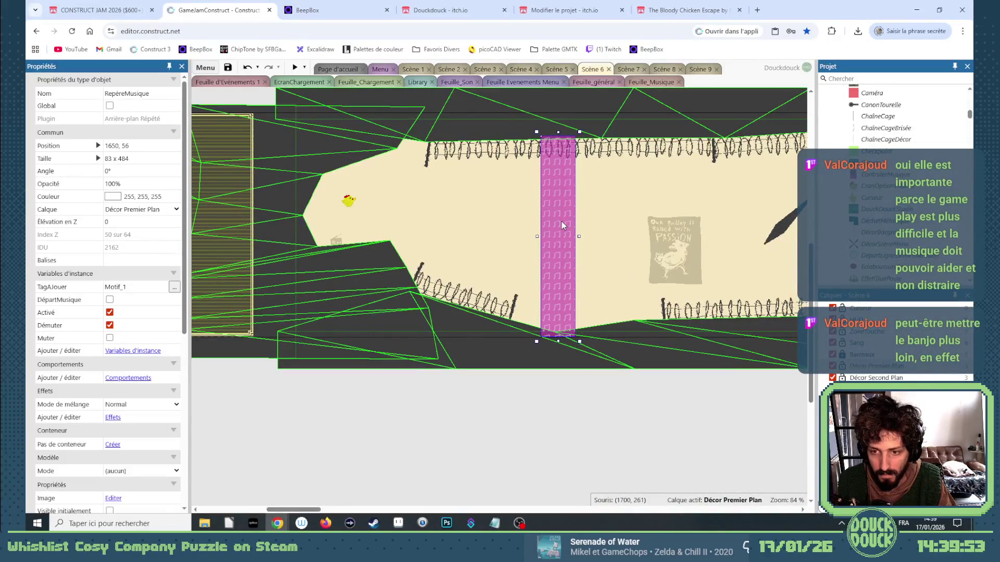
mouse_move(562, 221)
left_mouse_down()
mouse_move(728, 218)
mouse_move(545, 214)
mouse_move(536, 224)
left_mouse_up()
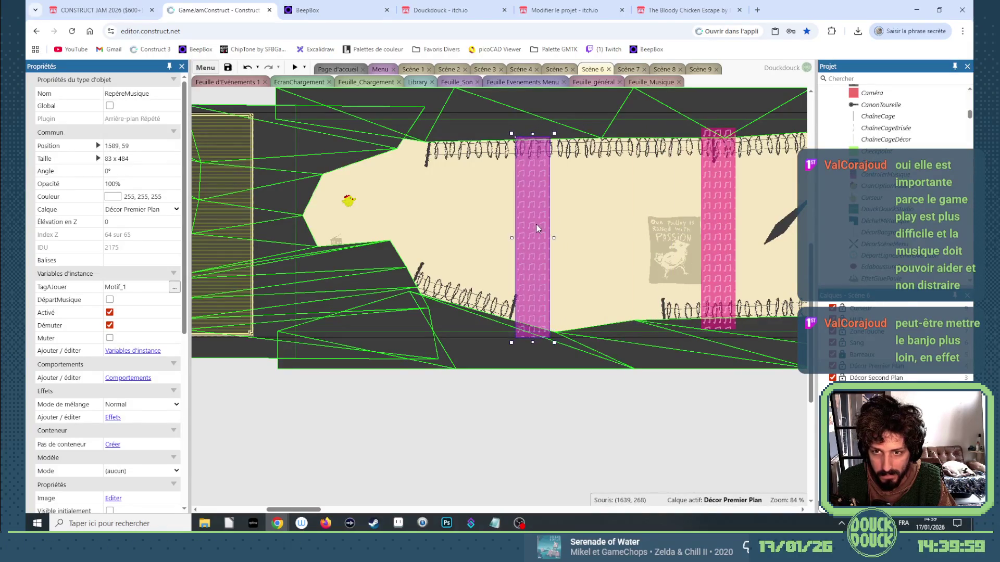
Step: Retag the left marker Motif_20 and open the Feuille_Musique event sheet
left_click(133, 285)
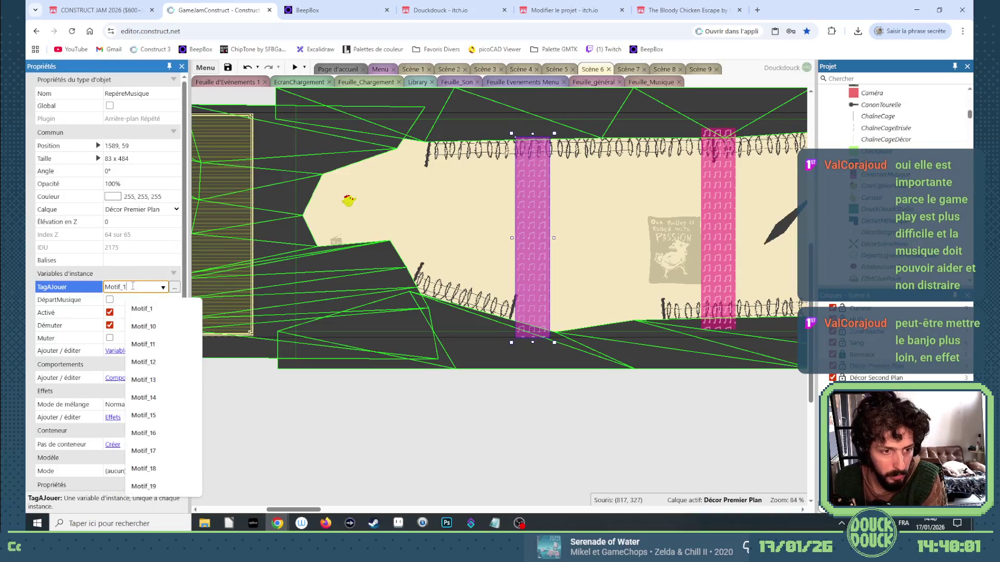
key("BackSpace")
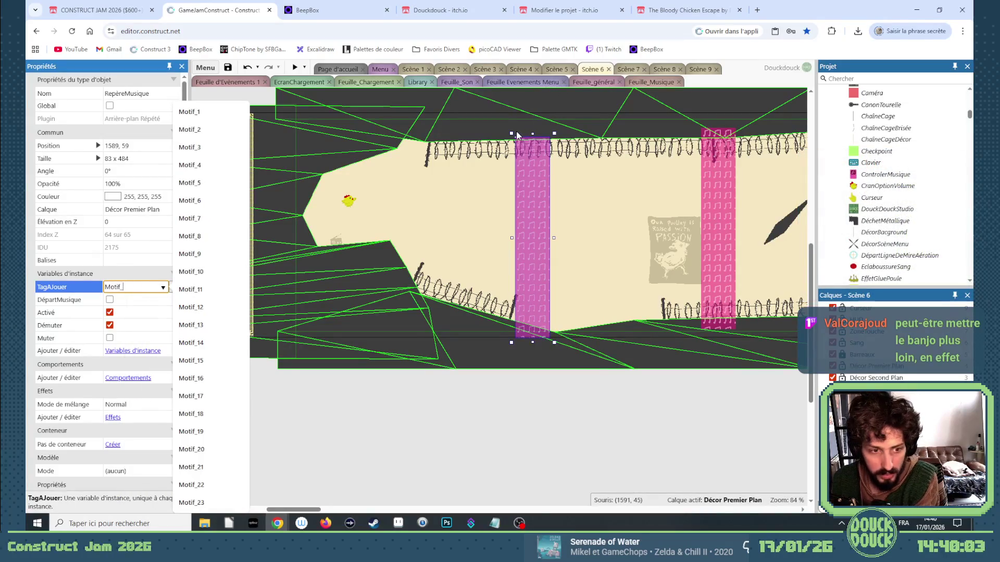
type("20")
key("Tab")
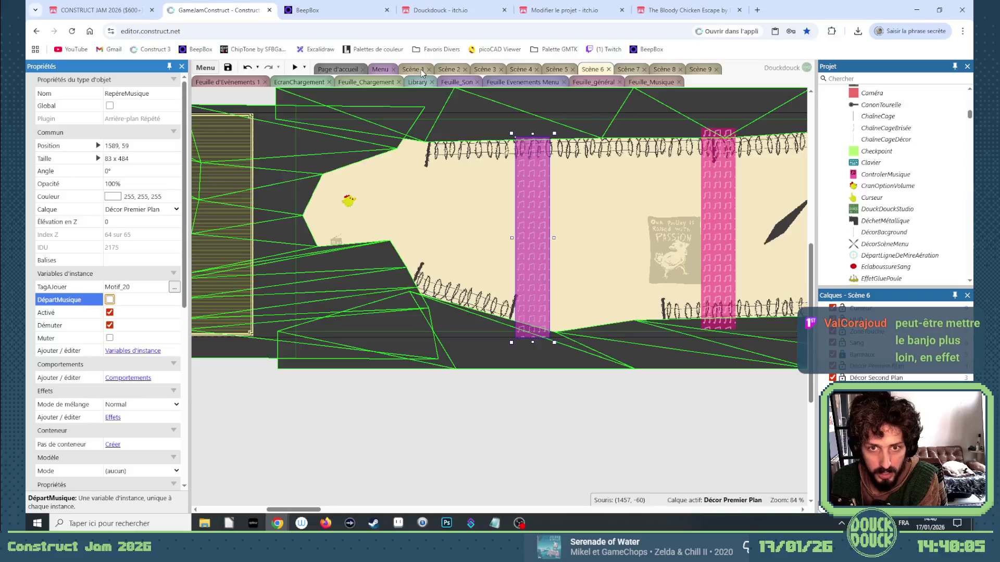
left_click(635, 82)
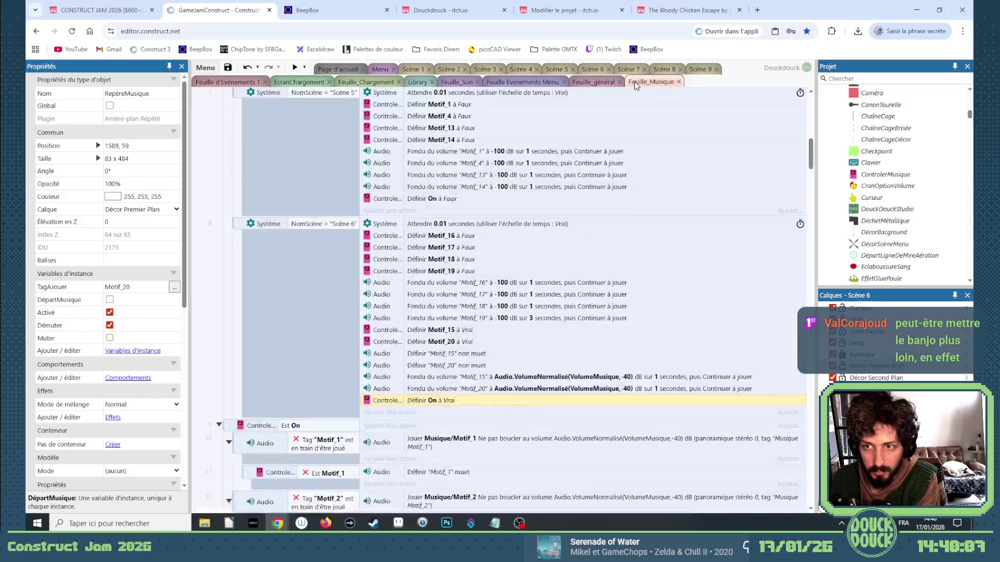
Step: Disable the three Motif_20 actions in the Scène 6 event, then preview from the Scène 6 layout
right_click(460, 343)
left_click(501, 139)
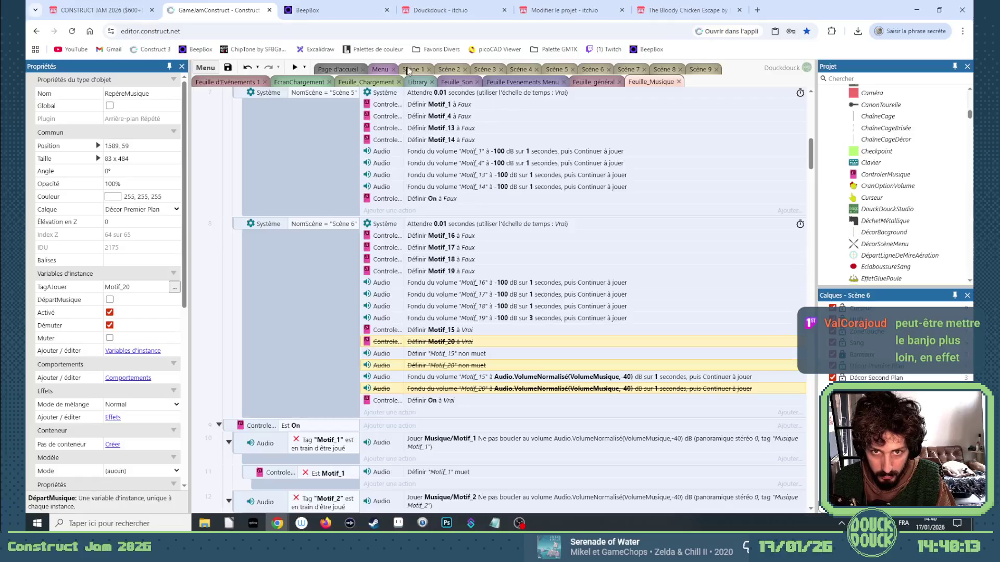
left_click(410, 69)
left_click(557, 70)
left_click(592, 69)
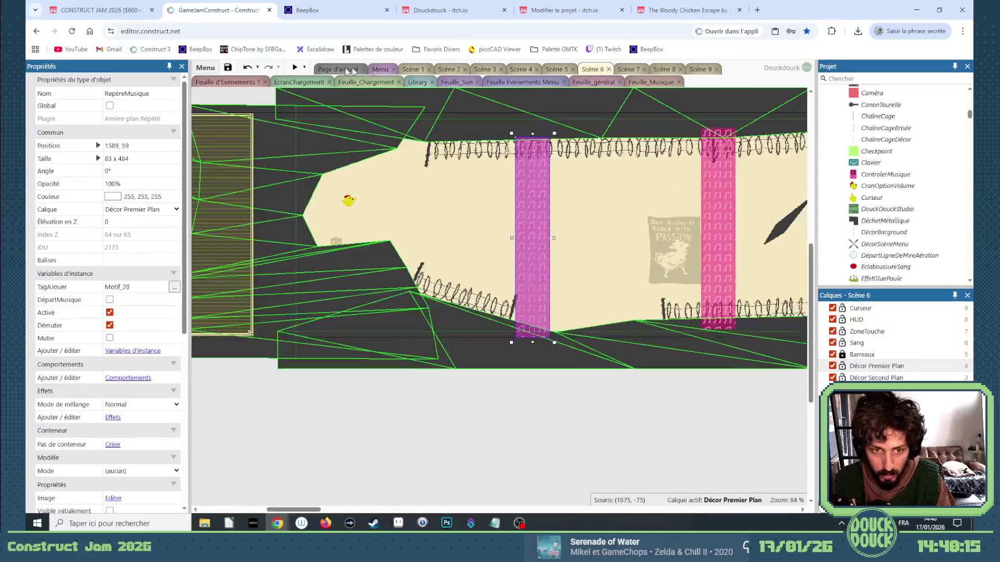
left_click(296, 68)
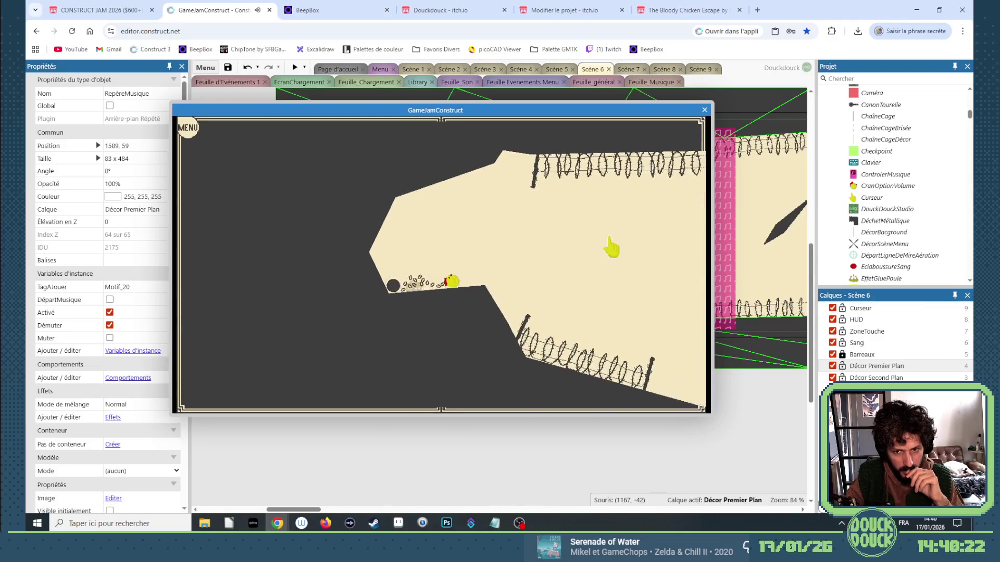
Step: Play Scène 6 full screen, luring the chicken past the poster and under the propeller
left_click(609, 241)
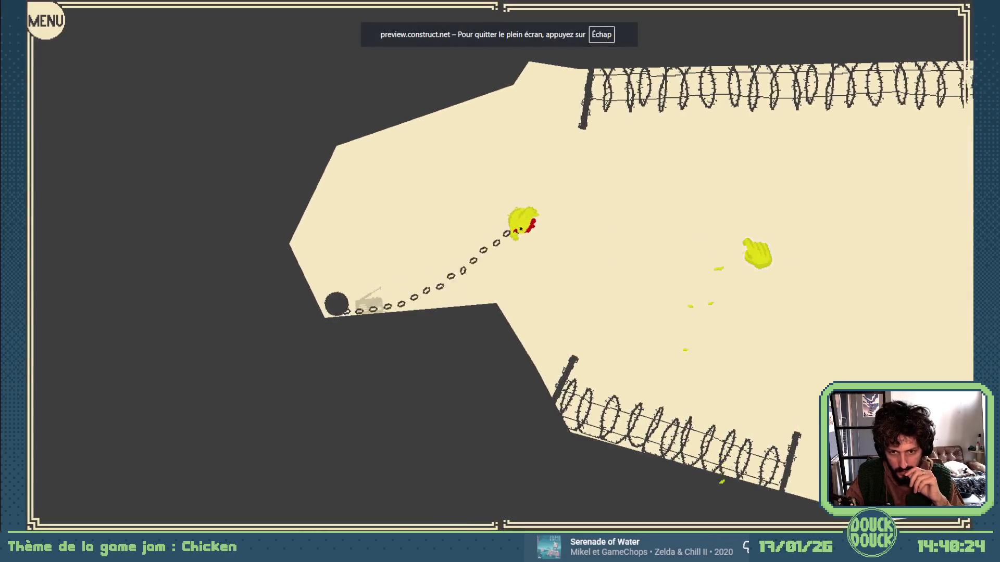
left_click(779, 244)
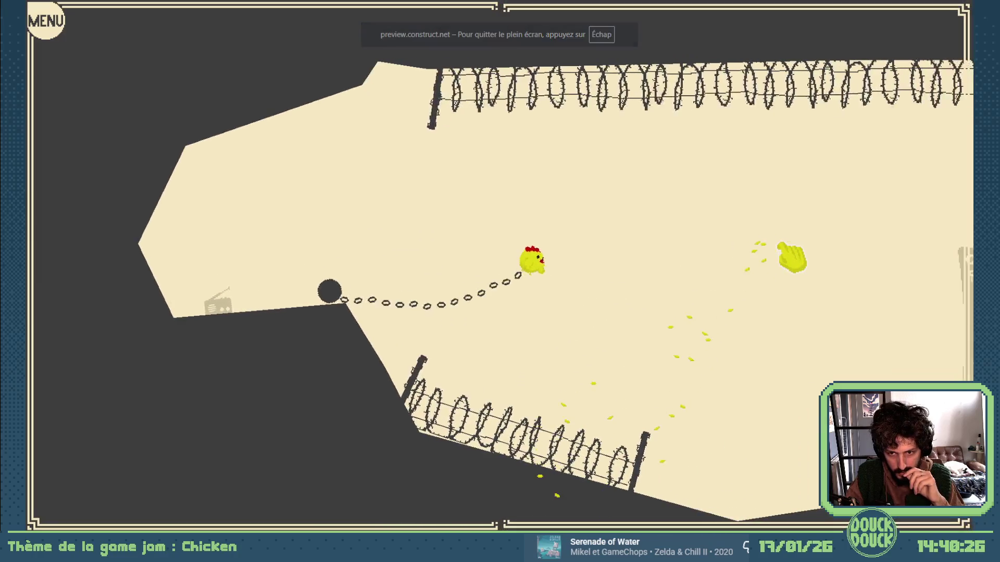
left_click(792, 257)
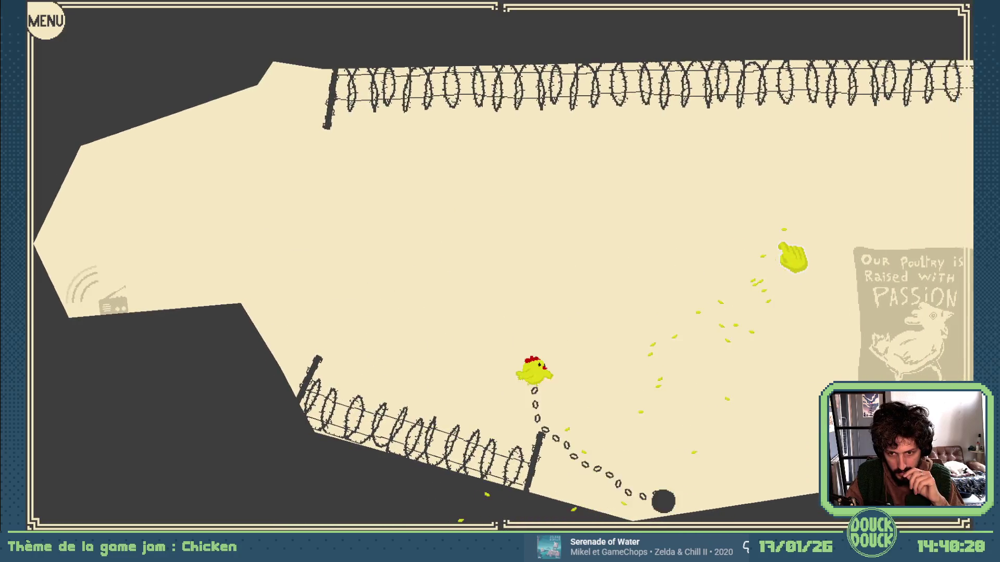
left_click(822, 292)
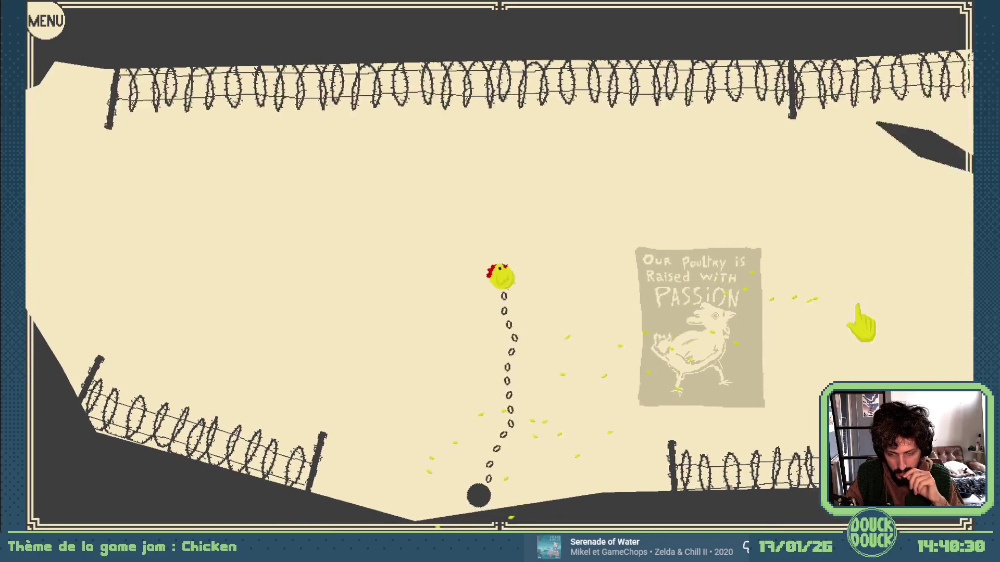
left_click(881, 322)
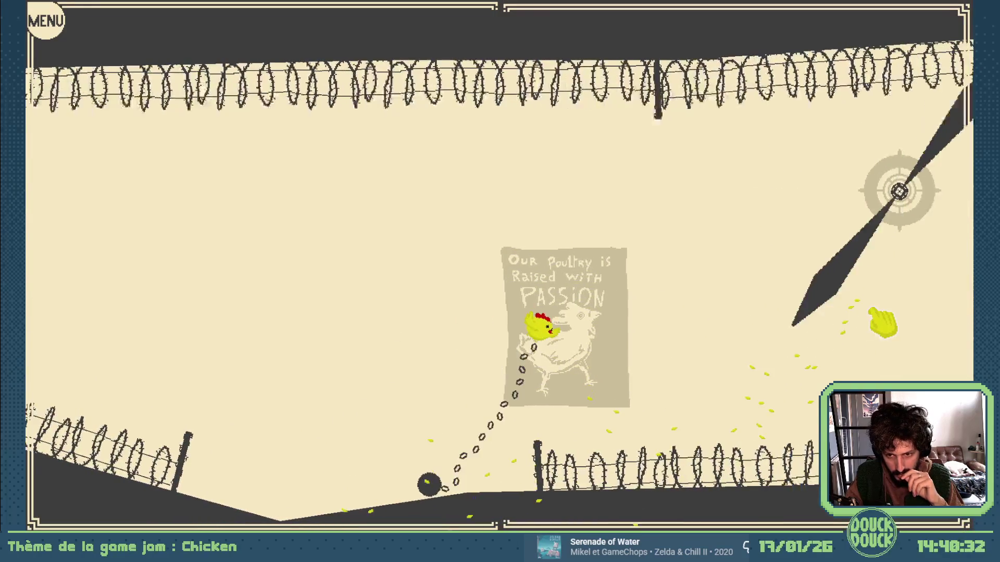
left_click(883, 321)
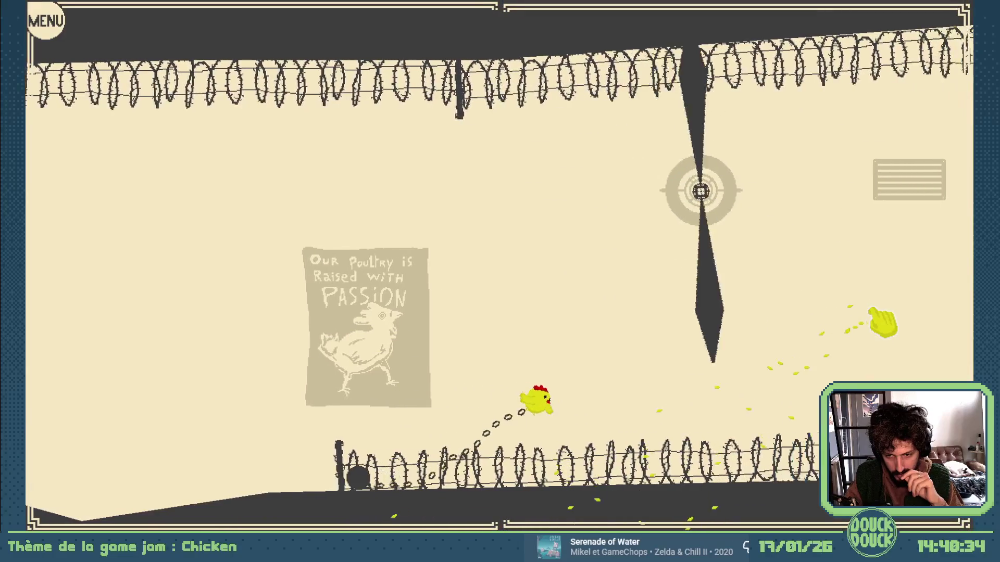
left_click(882, 322)
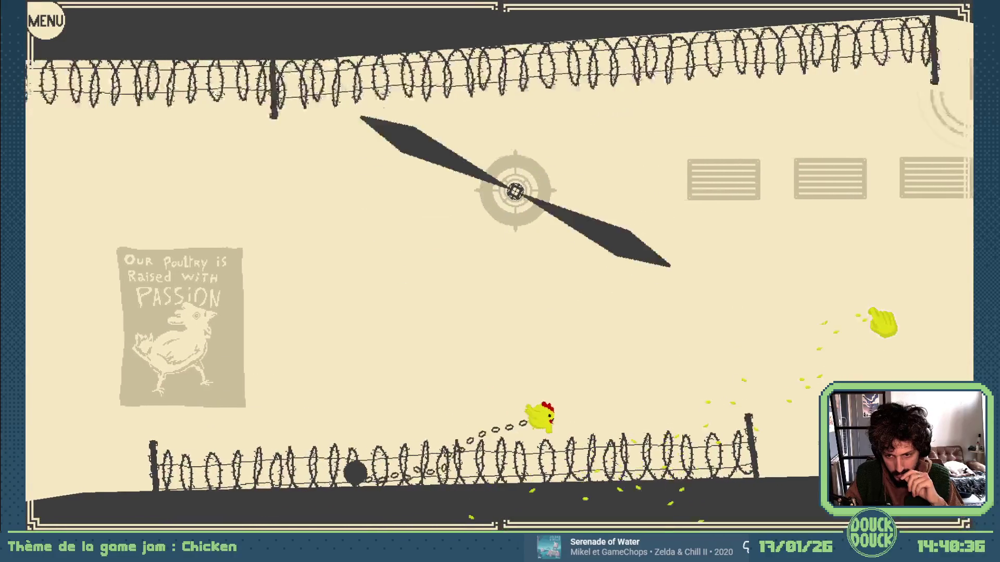
Step: Lead the chicken over the GLUE barrel and up past the pipes, then close the preview
left_click(882, 322)
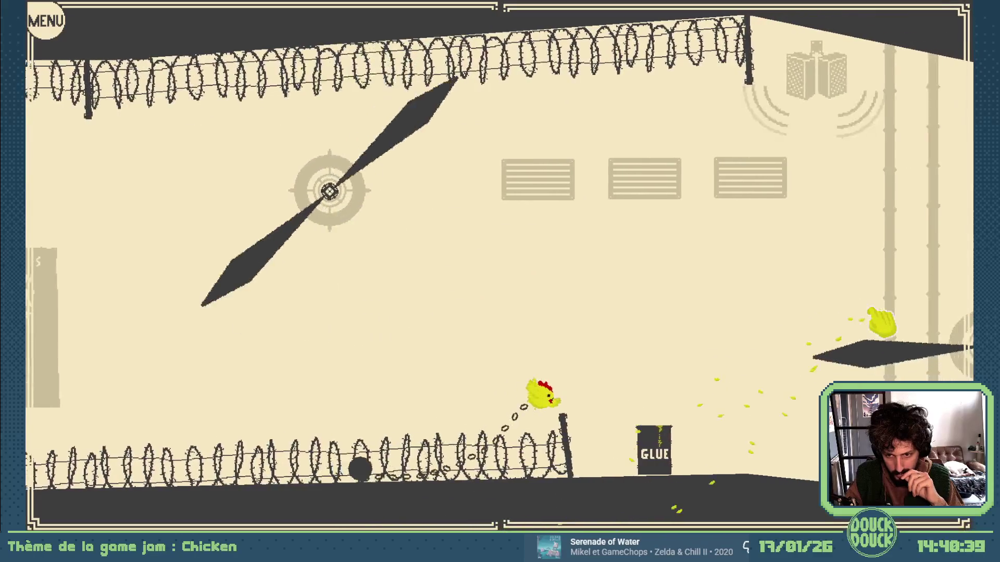
left_click(882, 322)
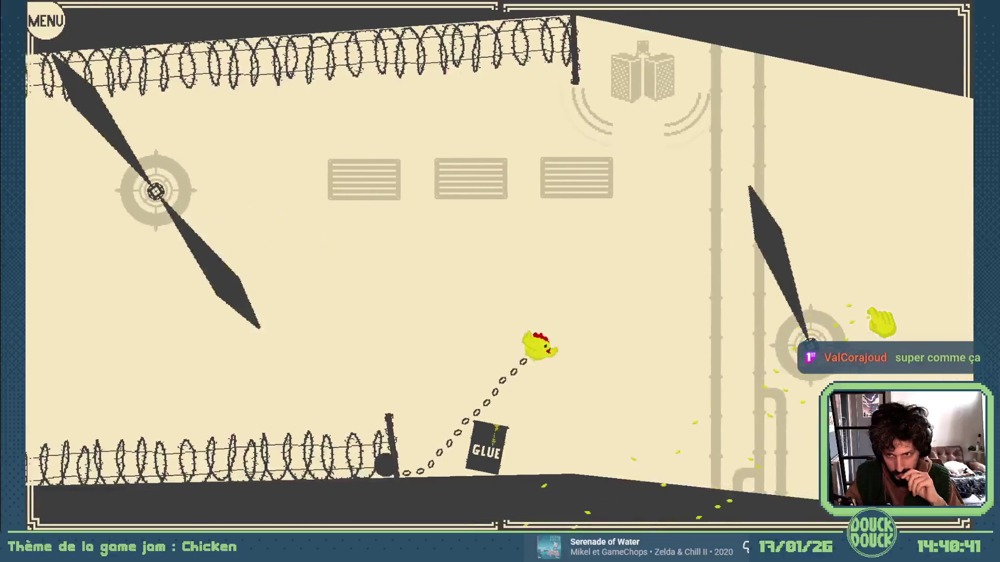
left_click(882, 322)
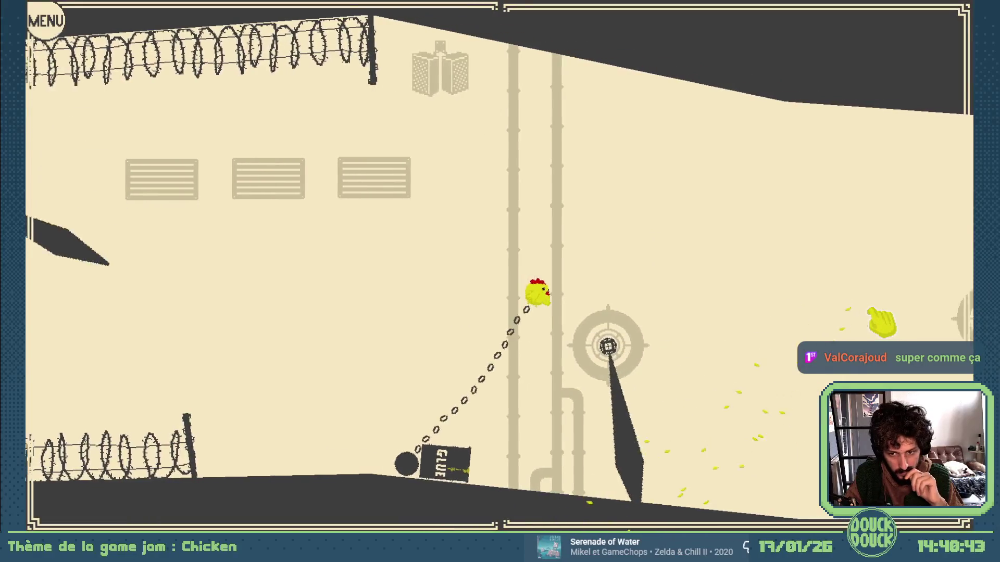
left_click(881, 321)
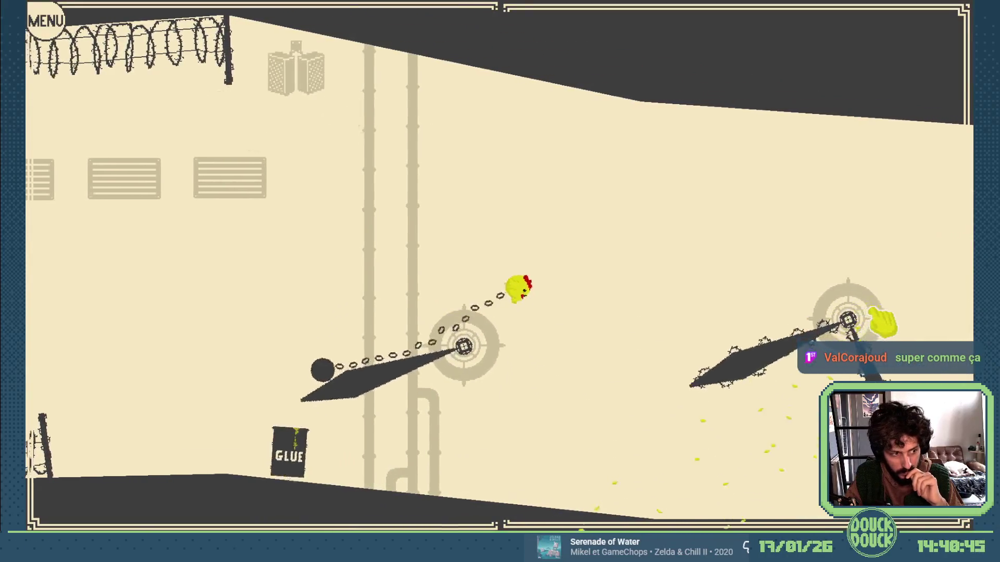
left_click(875, 302)
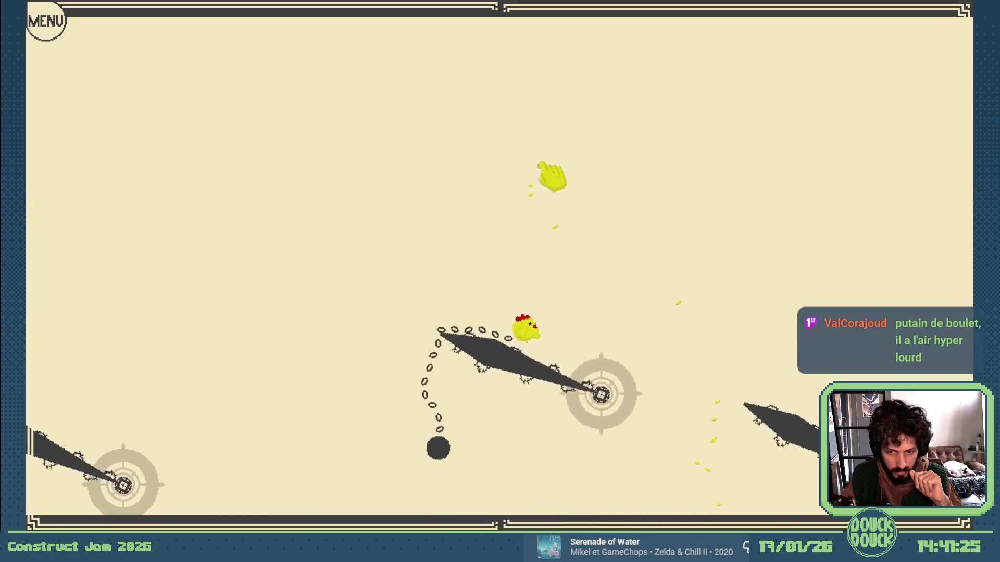
left_click_drag(730, 131, 741, 174)
key("Escape")
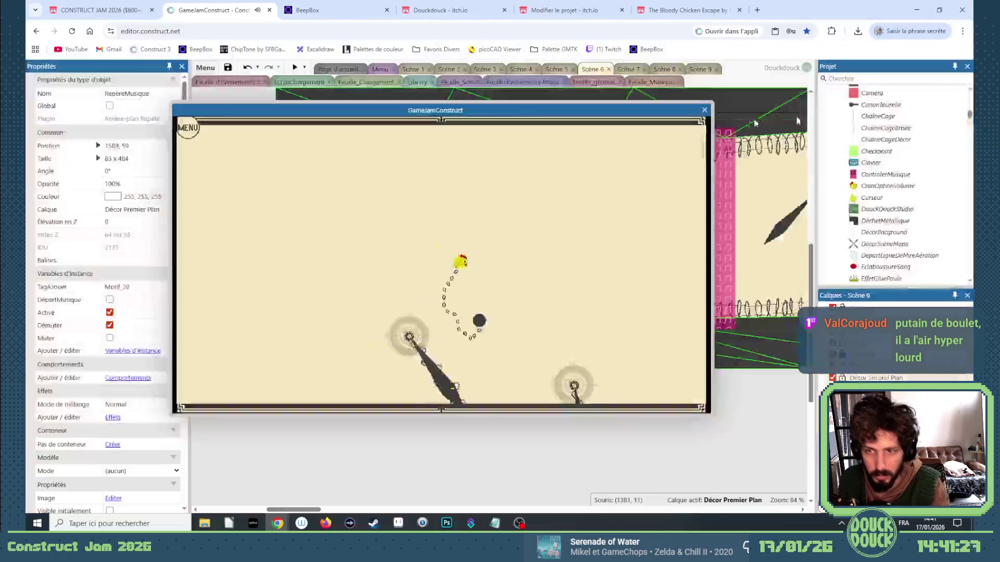
left_click(703, 110)
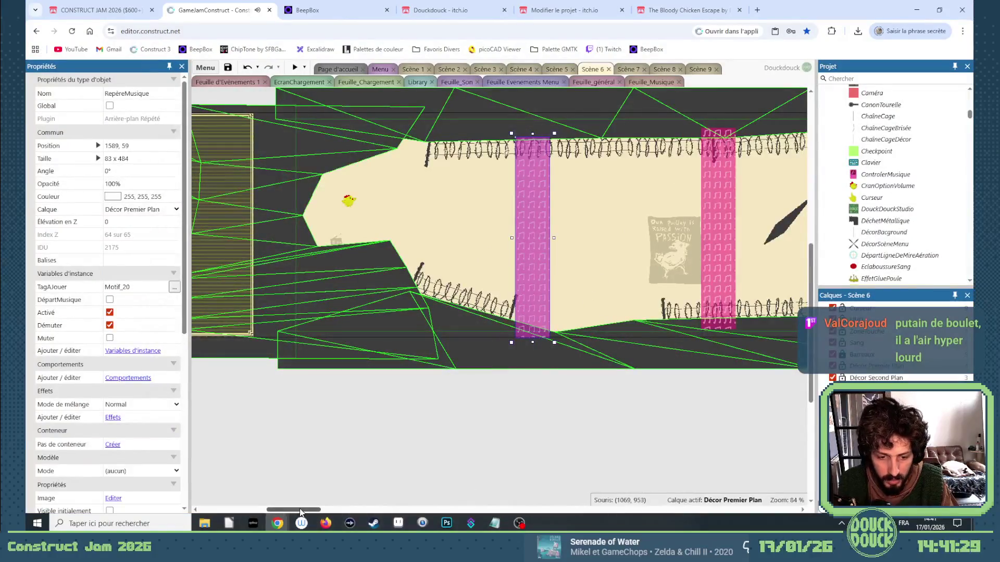
Step: Inspect the Motif_21 marker in the barbed-wire corridor, then preview Scène 6 again
mouse_move(301, 513)
left_mouse_down()
mouse_move(405, 511)
mouse_move(396, 516)
left_mouse_up()
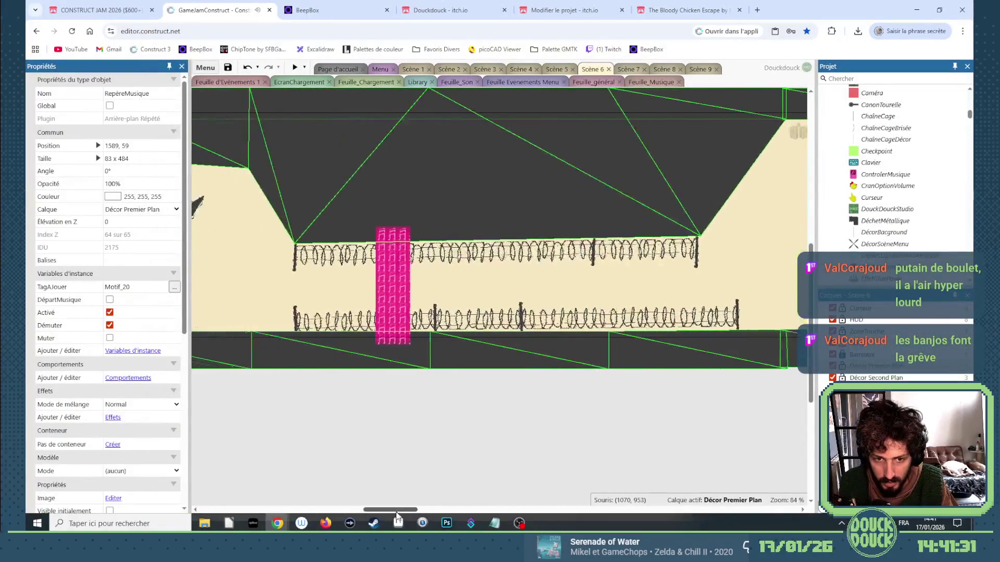
scroll(360, 208, "up", 4)
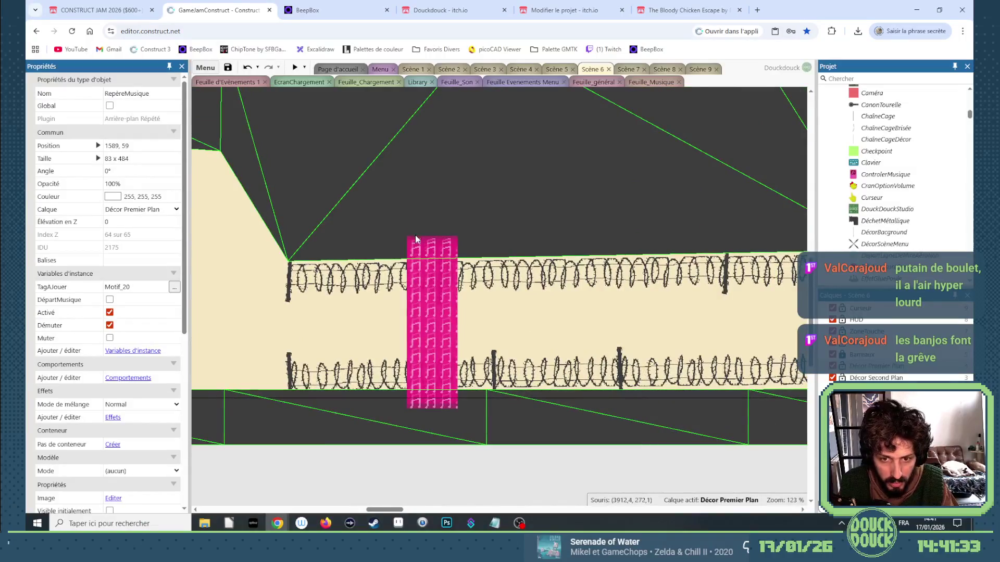
left_click(415, 237)
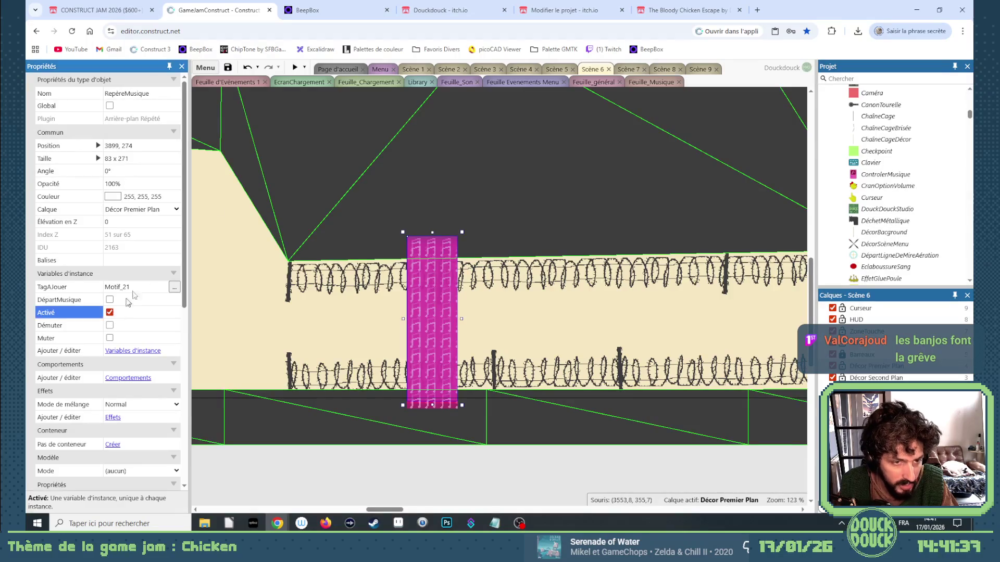
left_click(295, 68)
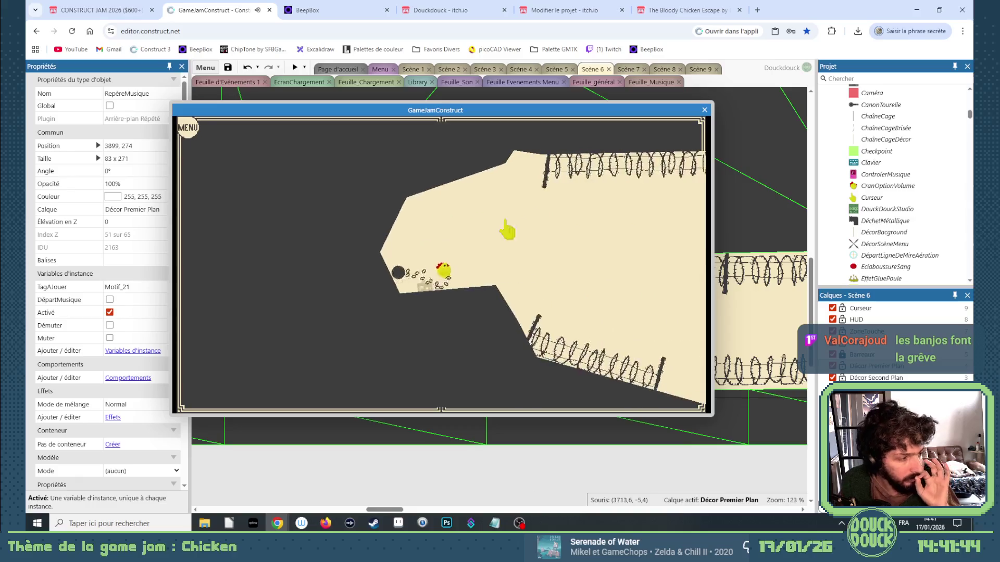
Step: Play Scène 6 full screen through to the Chickens are antifashist wall, then close the preview
left_click(591, 261)
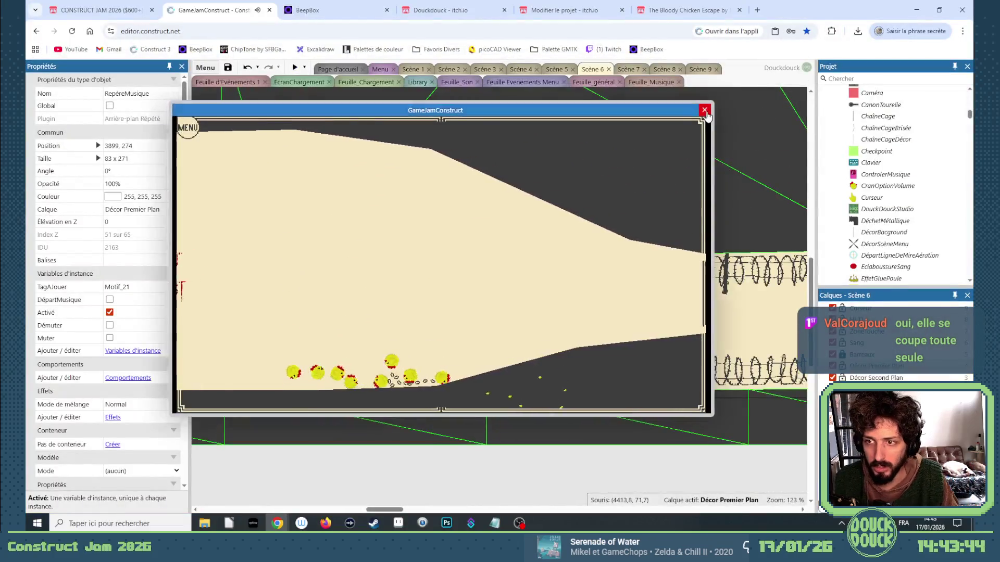
left_click(705, 110)
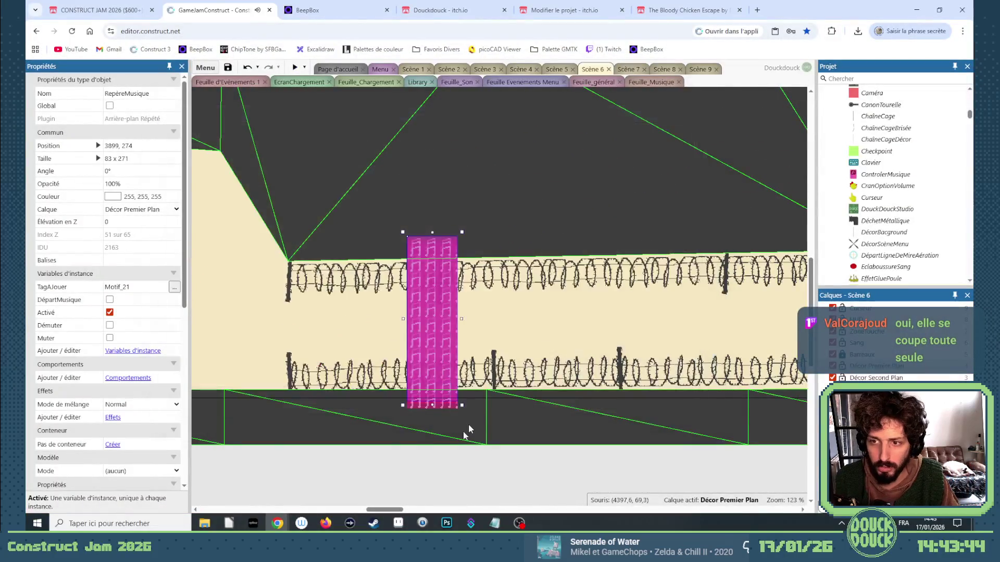
Step: Scroll to the tire section and duplicate the music column beside the tires further right
left_click_drag(385, 510, 603, 510)
scroll(399, 276, "down", 2)
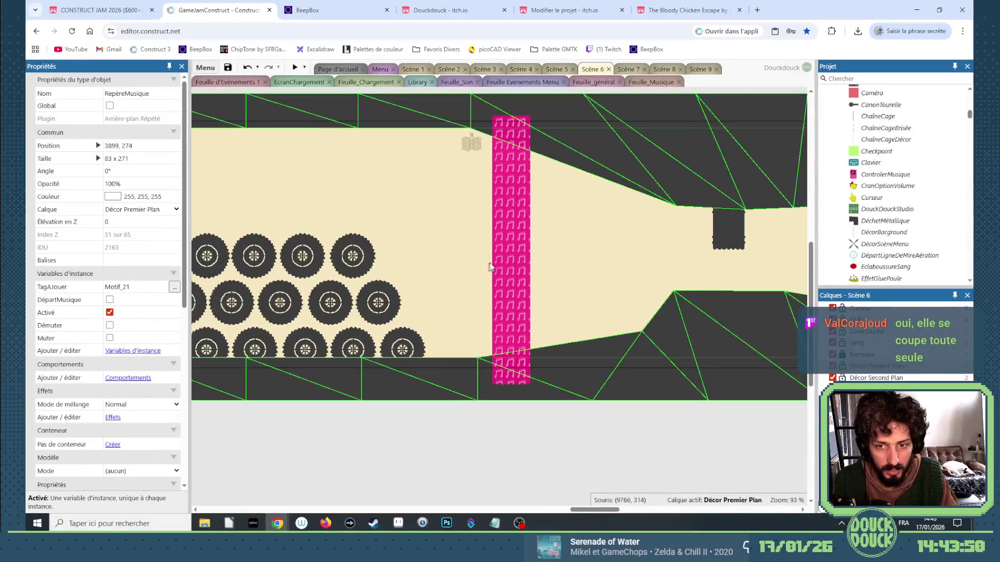
left_click(504, 252)
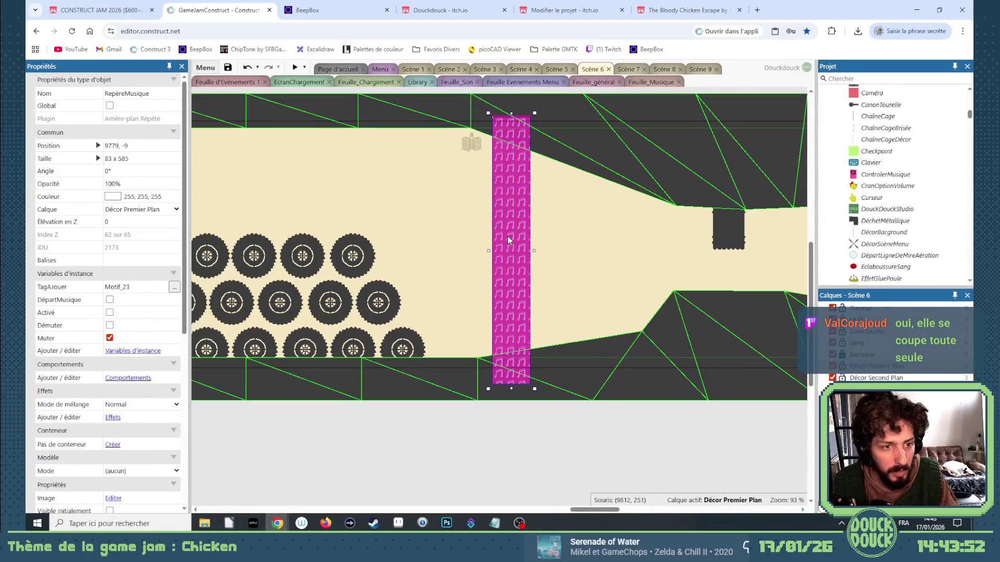
left_click_drag(539, 415, 484, 110)
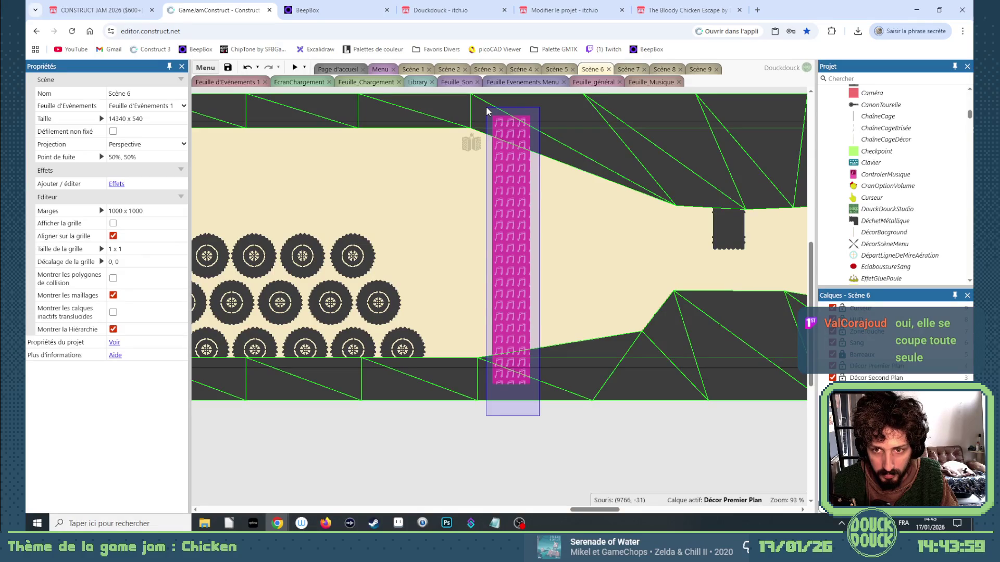
left_click(512, 292)
mouse_move(506, 261)
left_mouse_down("ctrl")
mouse_move(775, 296)
mouse_move(797, 284)
mouse_move(669, 259)
mouse_move(645, 242)
left_mouse_up("ctrl")
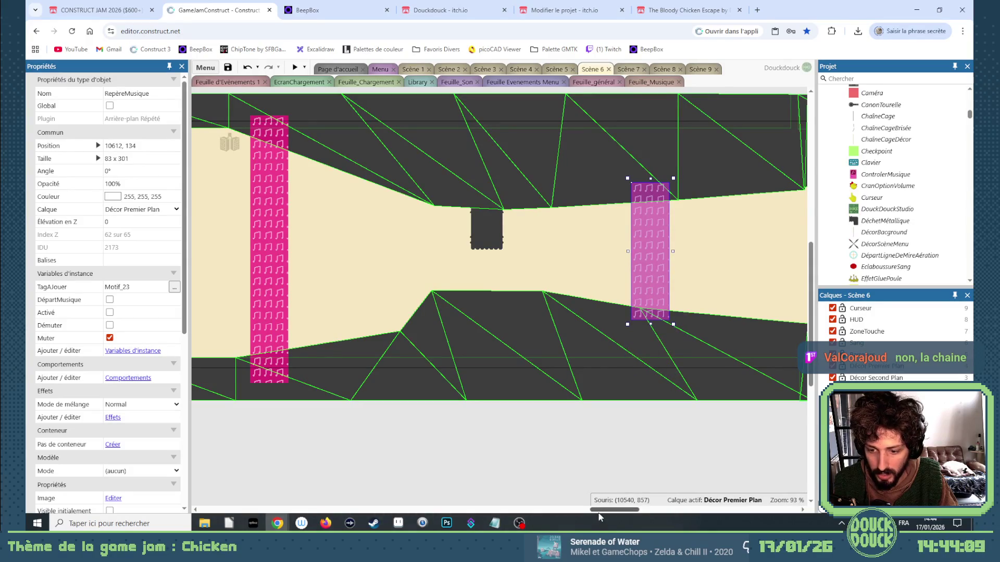
left_click_drag(599, 513, 650, 511)
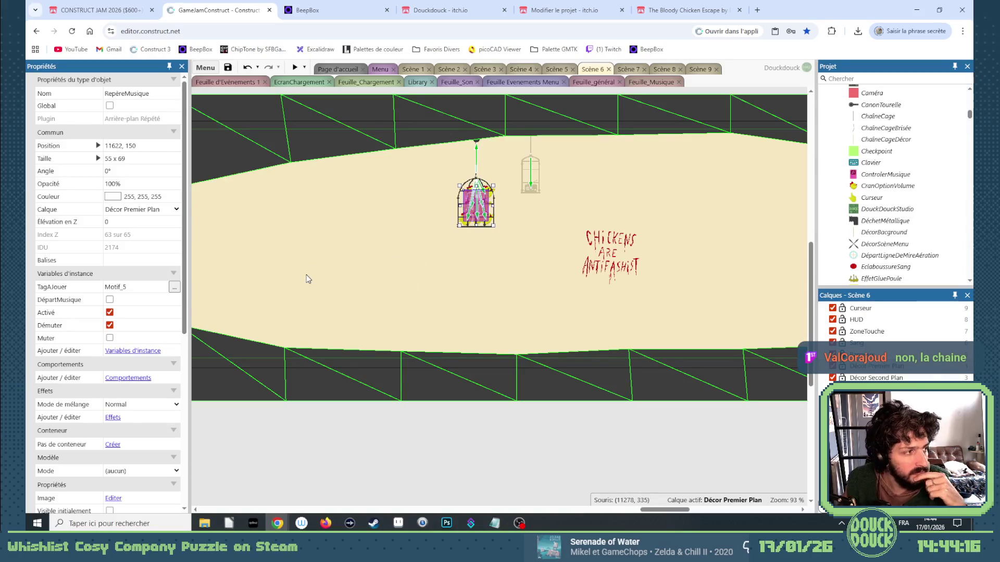
Step: Stack the muted Motif_5 column onto the Motif_7 column at 9779, -12
scroll(302, 275, "left", 10)
left_click(448, 332)
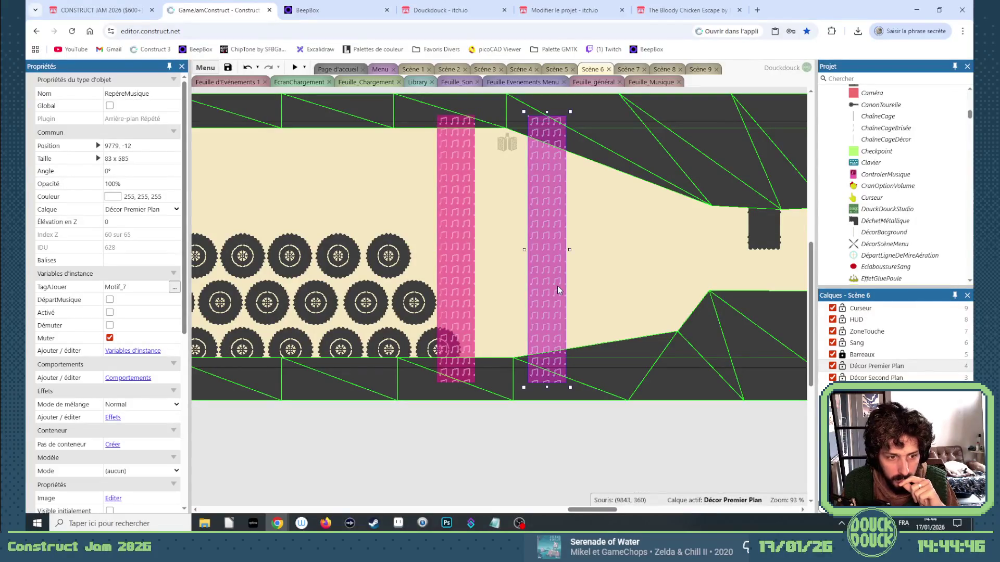
left_click(462, 288)
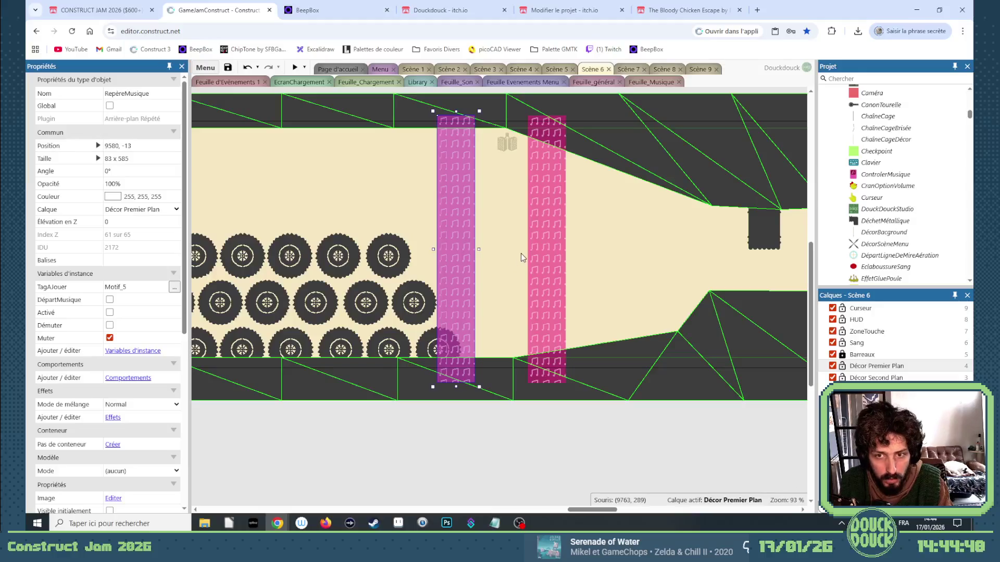
left_click_drag(521, 253, 522, 276)
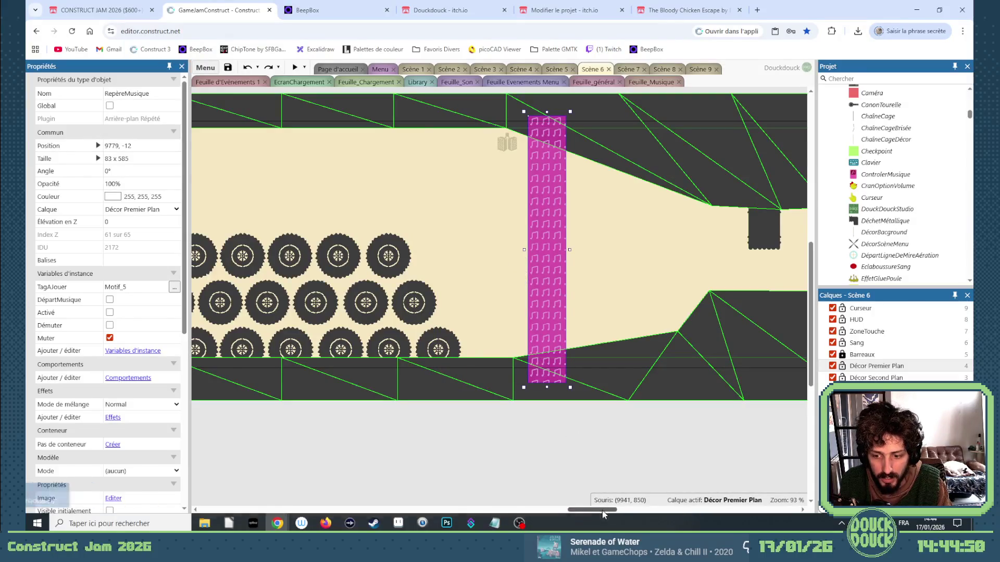
mouse_move(602, 514)
left_mouse_down()
mouse_move(632, 514)
mouse_move(600, 515)
left_mouse_up()
Step: Add a shorter copy of the music marker zone in the narrow passage, nudged into place
scroll(520, 301, "up", 1)
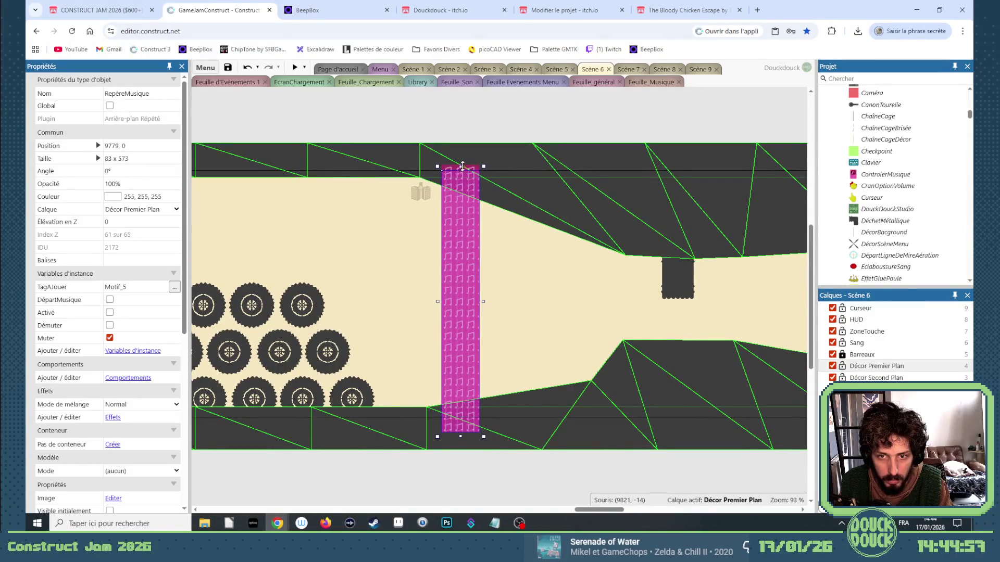
left_click_drag(471, 170, 722, 208, "ctrl")
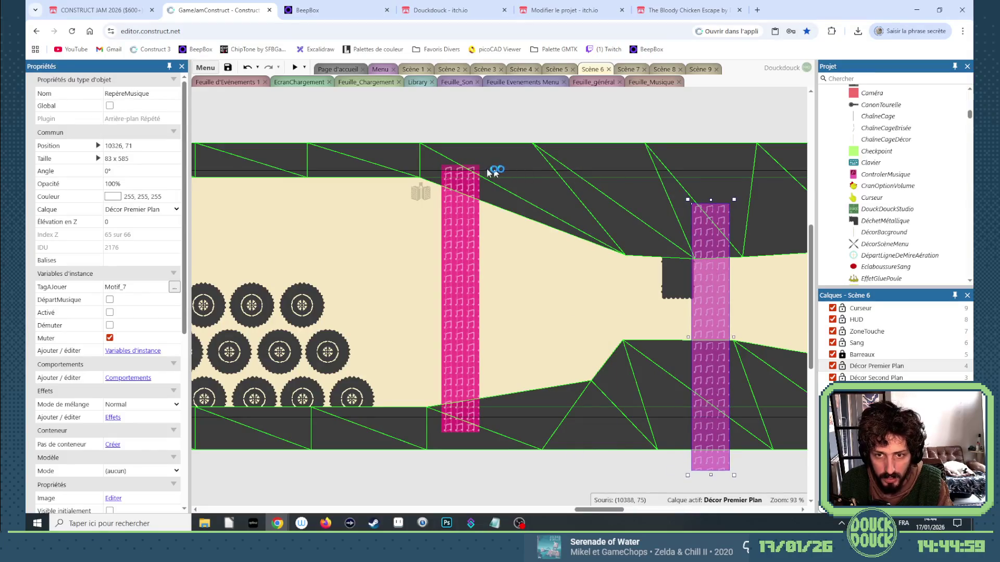
double_click(488, 172)
left_click(810, 106)
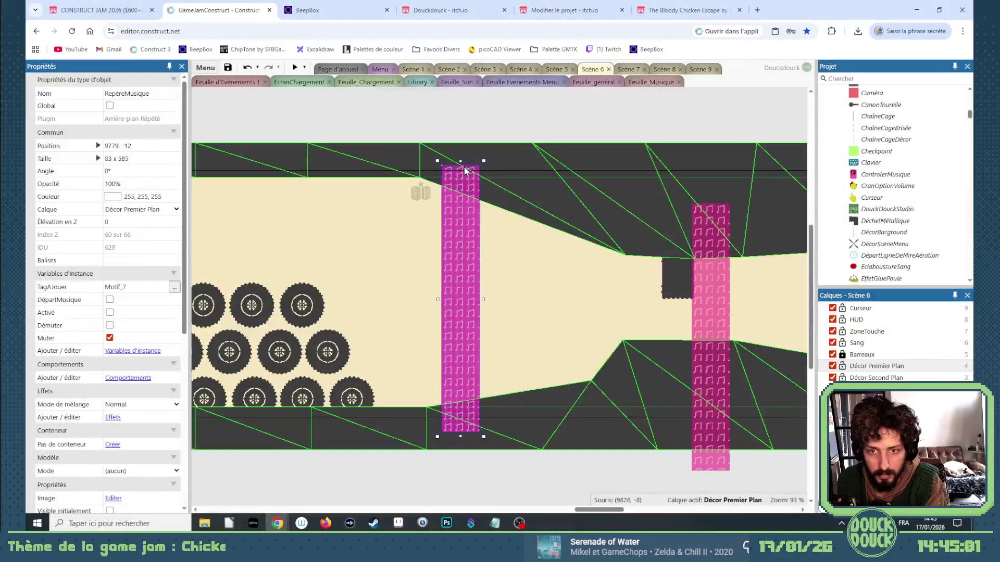
mouse_move(715, 279)
left_mouse_down()
mouse_move(765, 302)
mouse_move(609, 304)
left_mouse_up()
scroll(620, 458, "down", 1)
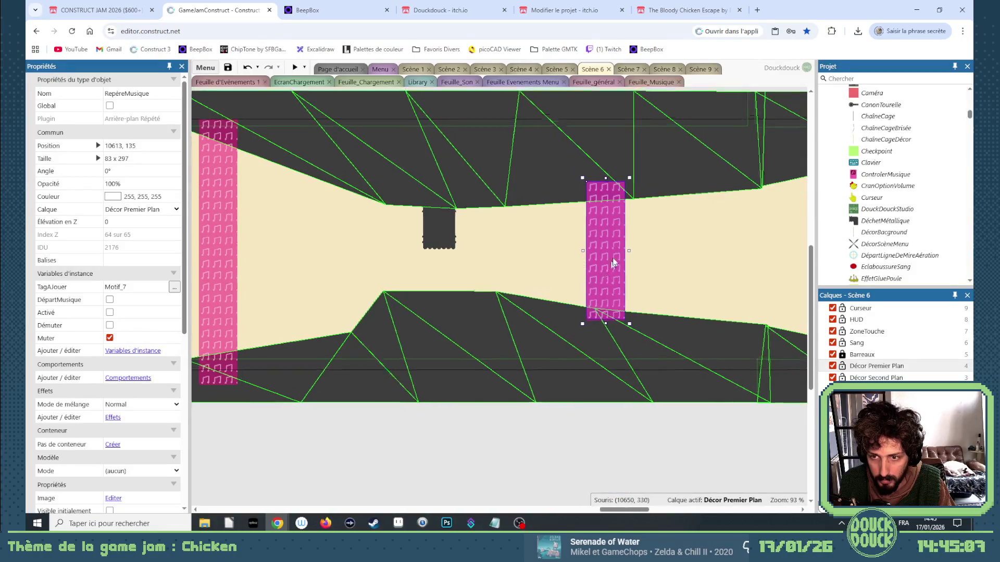
scroll(615, 261, "up", 5)
key("Down")
key("Down")
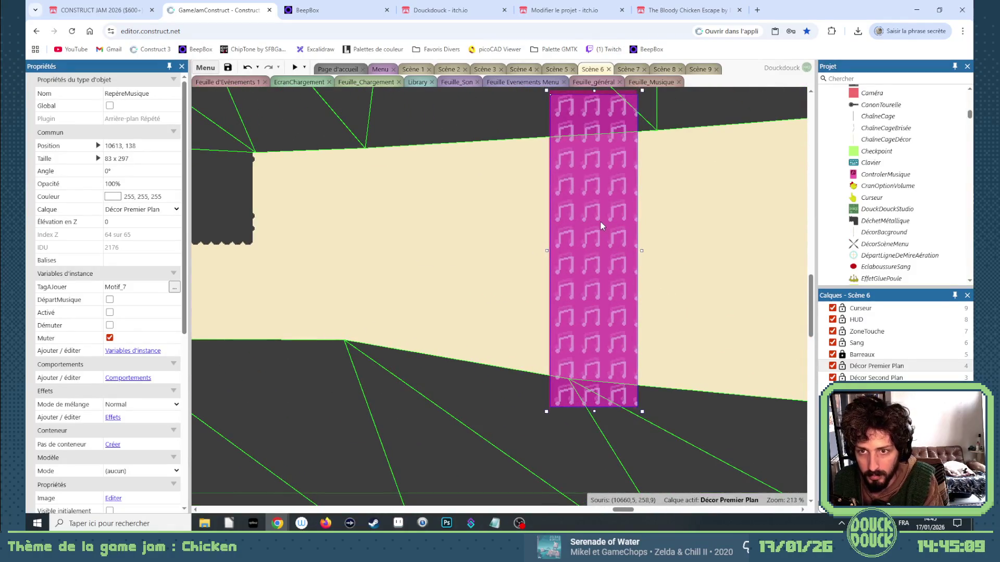
key("Left")
key("Down")
key("Down")
key("Down")
Step: Shift the tyre-section Motif_5 marker left to 8802, -17 and launch a preview
left_click_drag(617, 510, 586, 510)
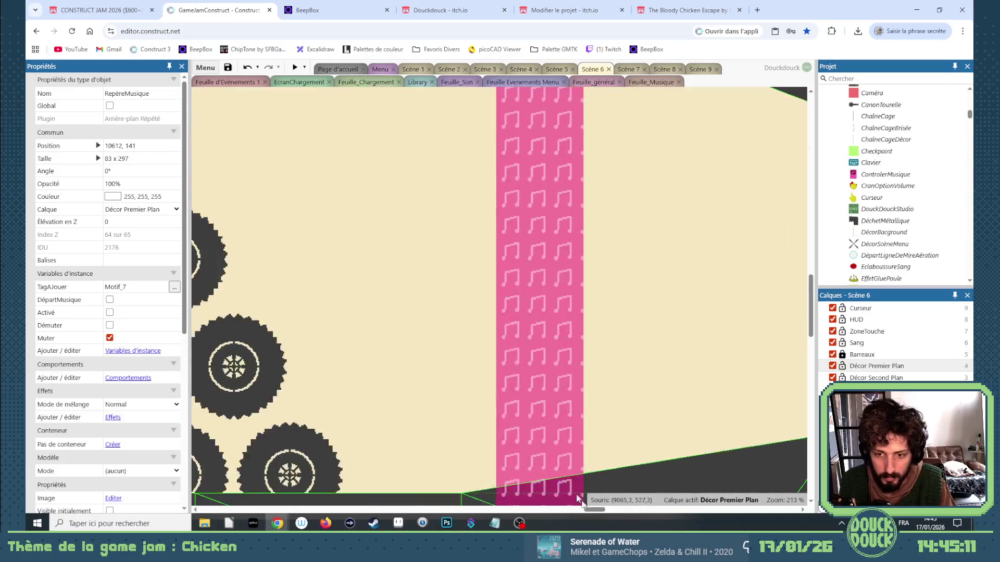
scroll(546, 416, "down", 4)
left_click(546, 412)
mouse_move(492, 401)
left_mouse_down()
mouse_move(198, 402)
mouse_move(513, 410)
mouse_move(447, 399)
mouse_move(519, 401)
mouse_move(443, 394)
left_mouse_up()
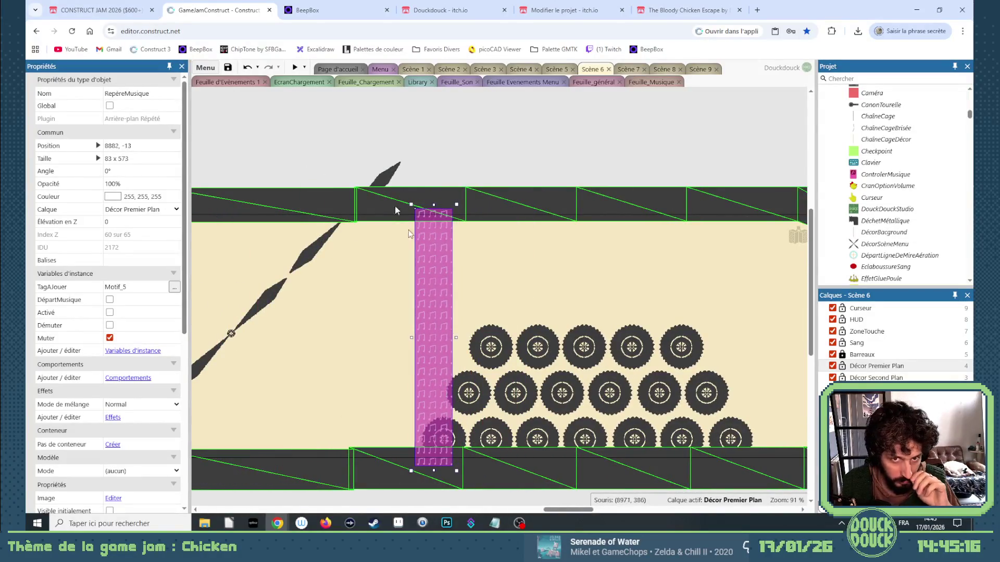
left_click_drag(435, 320, 408, 318)
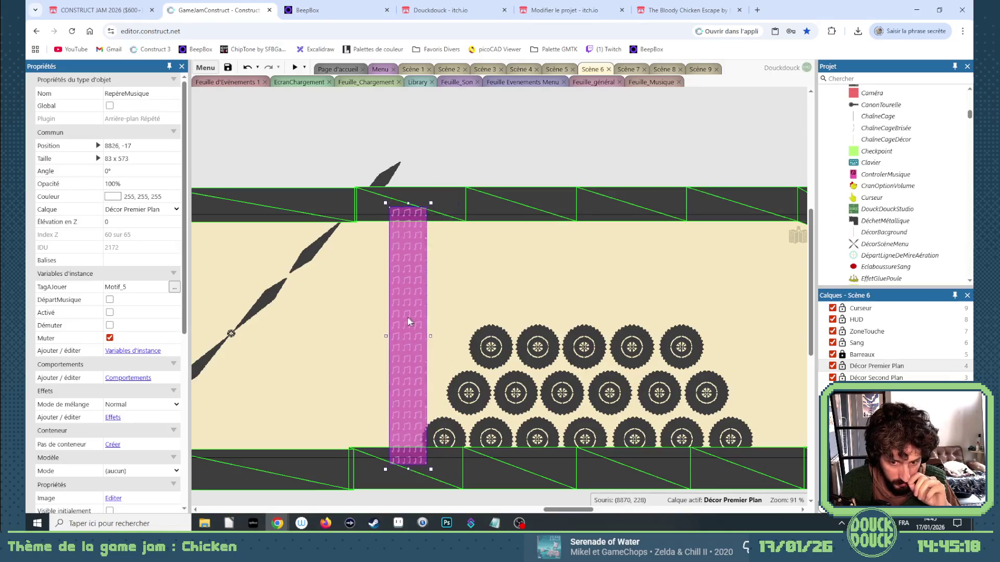
left_click_drag(567, 513, 418, 502)
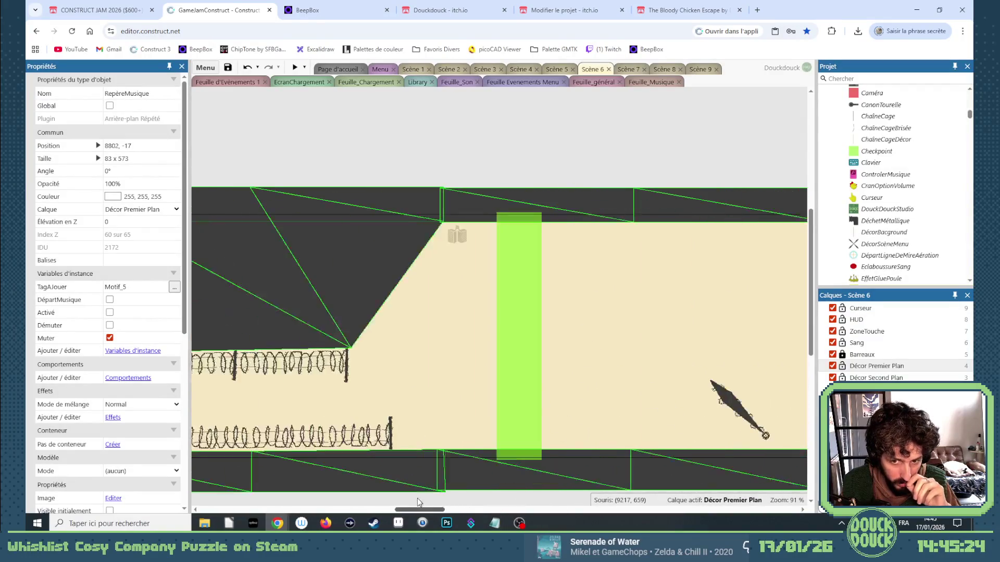
left_click(292, 67)
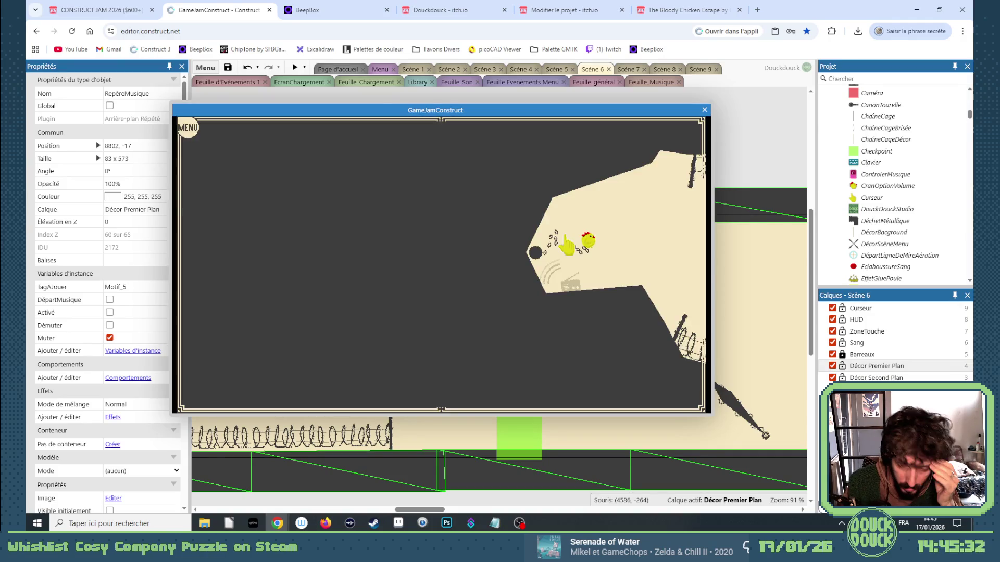
Step: Play Scene 6 fullscreen, flying the chicken past the barbed wire and restarting after deaths
left_click(576, 241)
mouse_move(501, 214)
left_mouse_down()
mouse_move(681, 286)
mouse_move(725, 281)
mouse_move(767, 314)
mouse_move(804, 319)
mouse_move(792, 331)
mouse_move(799, 321)
mouse_move(790, 328)
mouse_move(799, 321)
mouse_move(786, 299)
mouse_move(814, 313)
left_mouse_up()
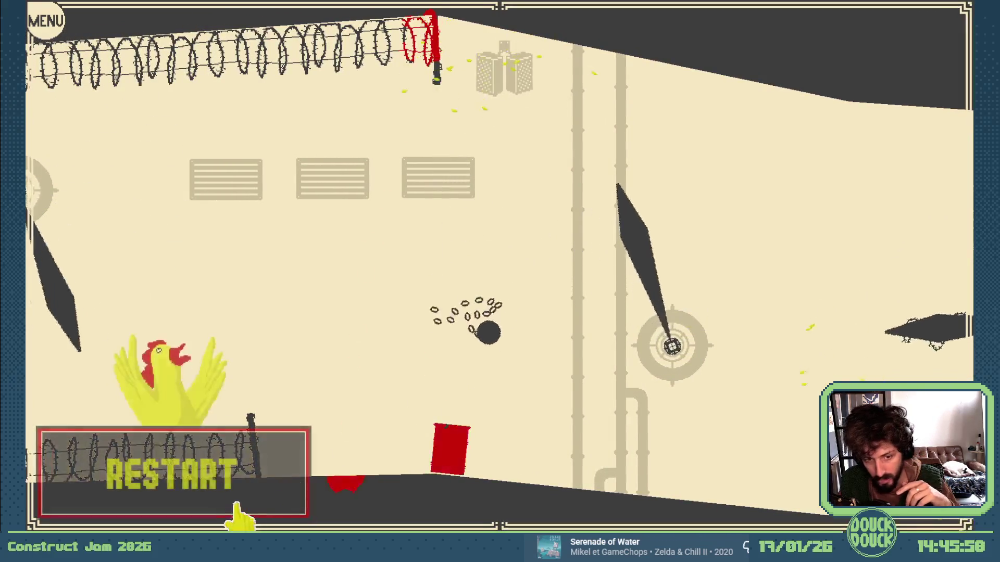
left_click(235, 507)
mouse_move(822, 345)
left_mouse_down()
mouse_move(833, 373)
mouse_move(831, 359)
left_mouse_up()
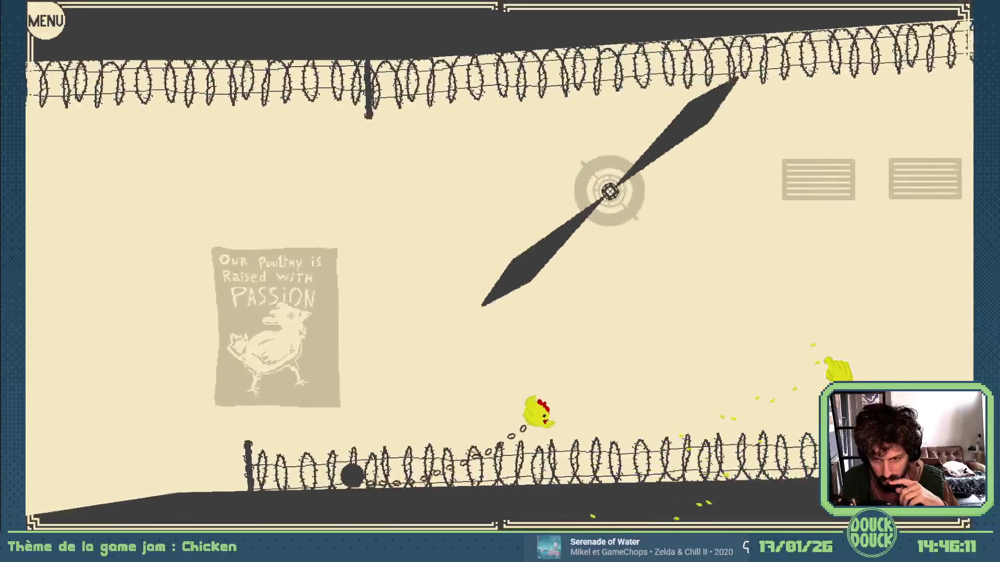
left_click(234, 471)
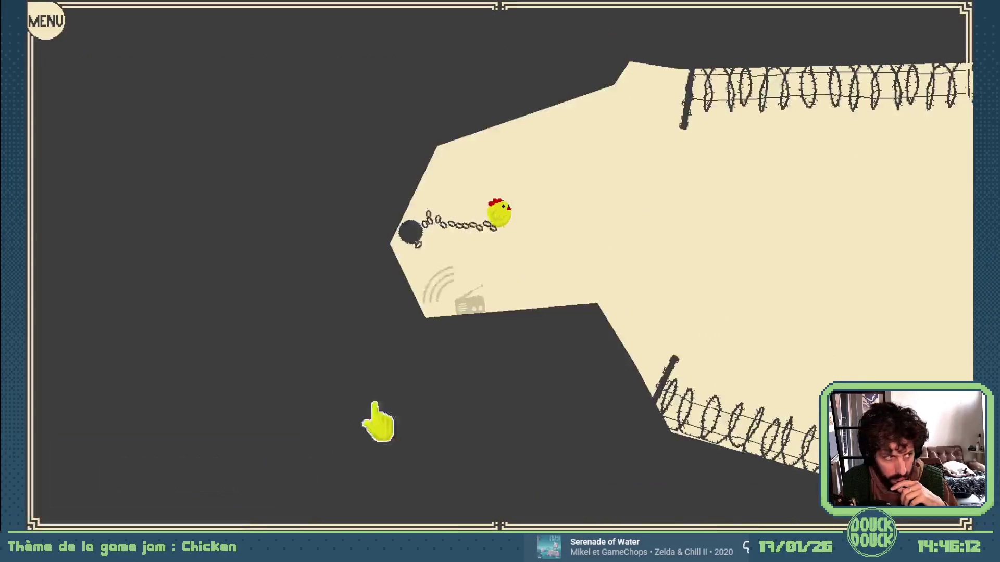
mouse_move(707, 354)
left_mouse_down()
mouse_move(785, 362)
mouse_move(793, 419)
mouse_move(810, 424)
mouse_move(803, 339)
mouse_move(822, 341)
mouse_move(825, 377)
mouse_move(563, 383)
mouse_move(538, 442)
mouse_move(623, 415)
mouse_move(676, 468)
mouse_move(695, 459)
mouse_move(718, 476)
mouse_move(736, 455)
mouse_move(500, 446)
mouse_move(404, 502)
mouse_move(279, 498)
left_mouse_up()
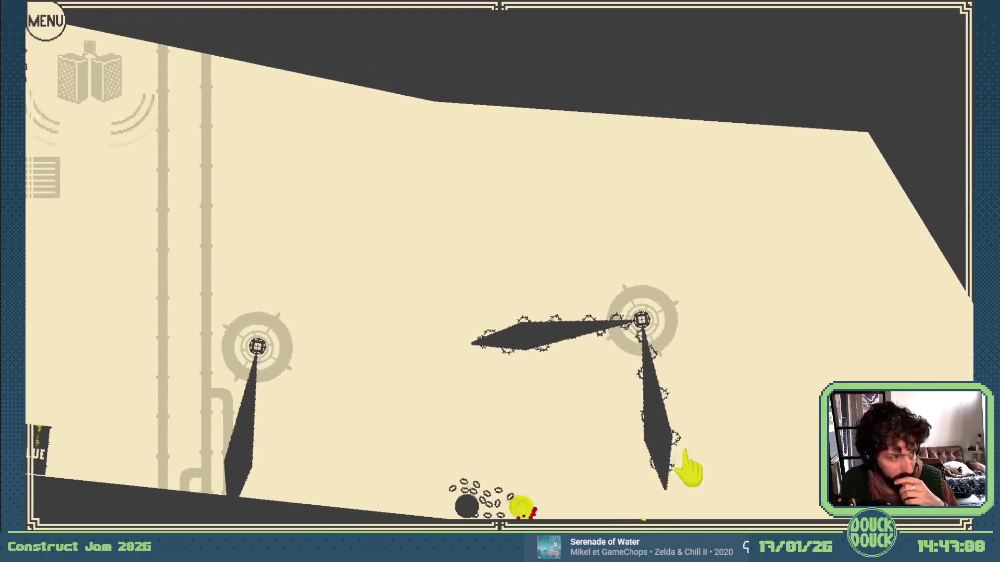
Step: Flap the chicken past the spinning blades and wall, restarting the level after each death
left_click(732, 475)
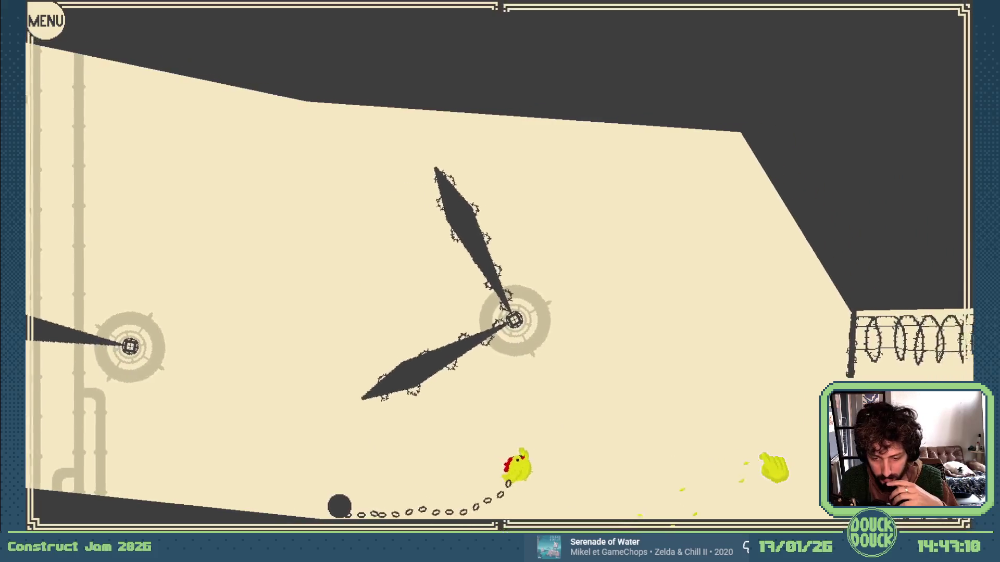
left_click(775, 467)
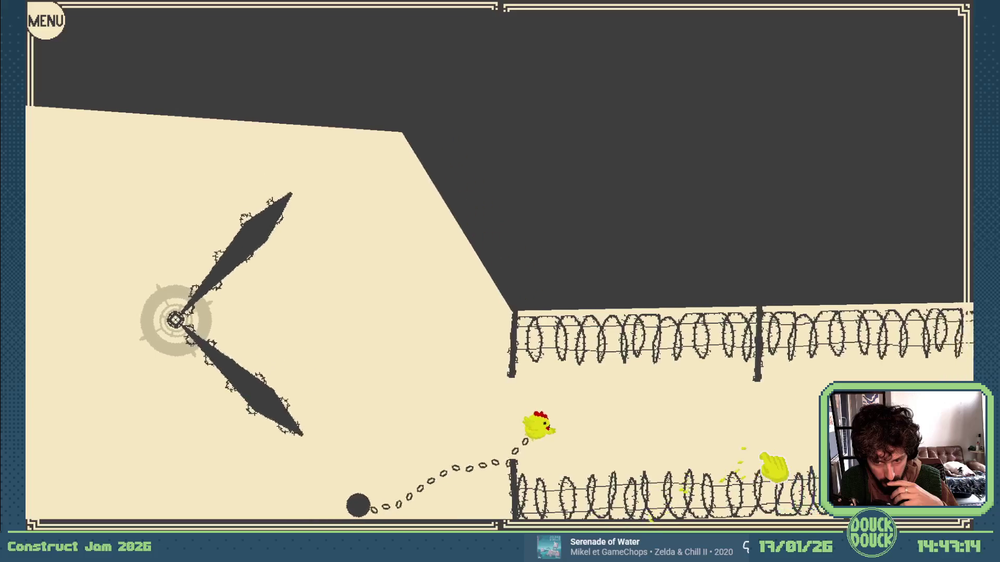
left_click(775, 467)
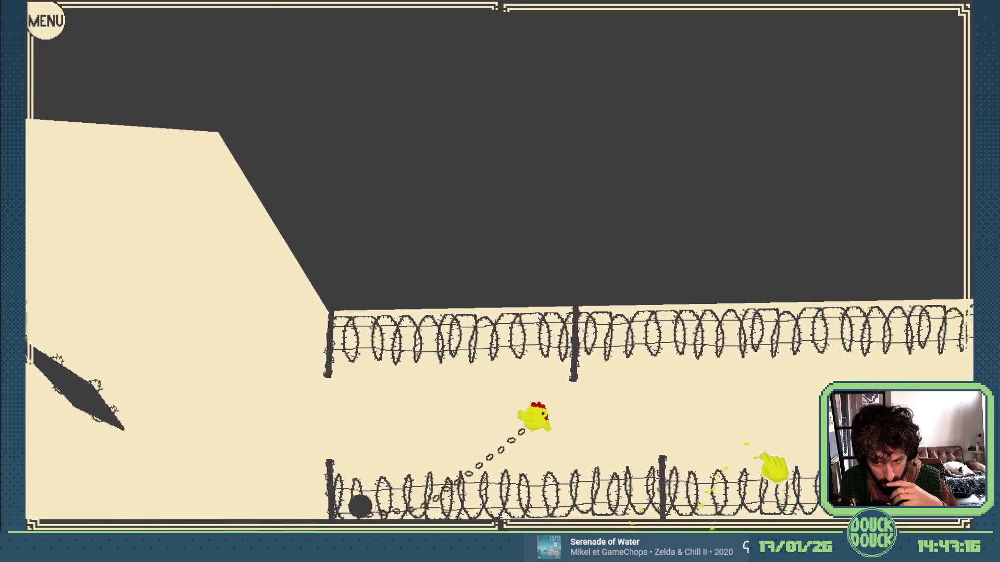
left_click(774, 467)
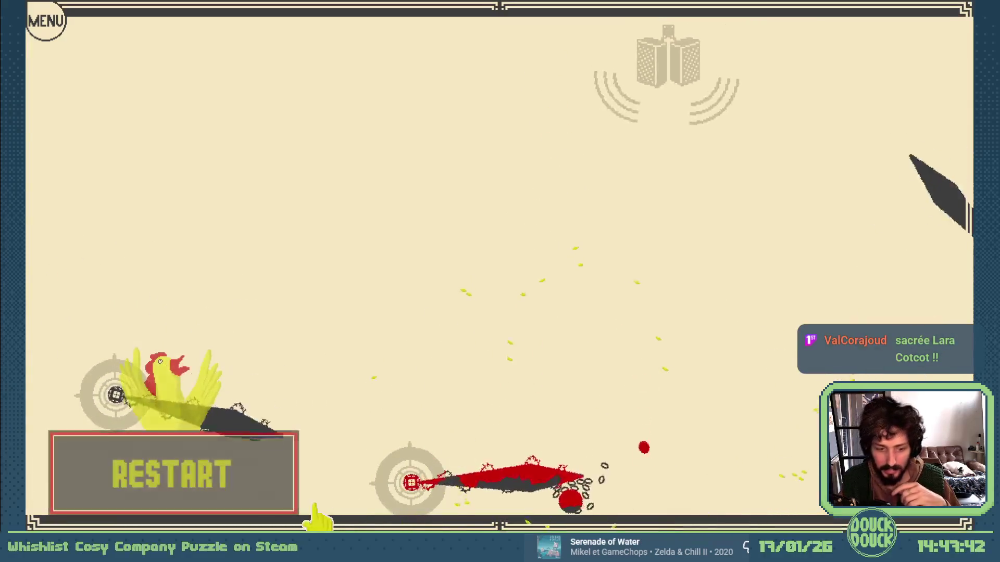
left_click(257, 487)
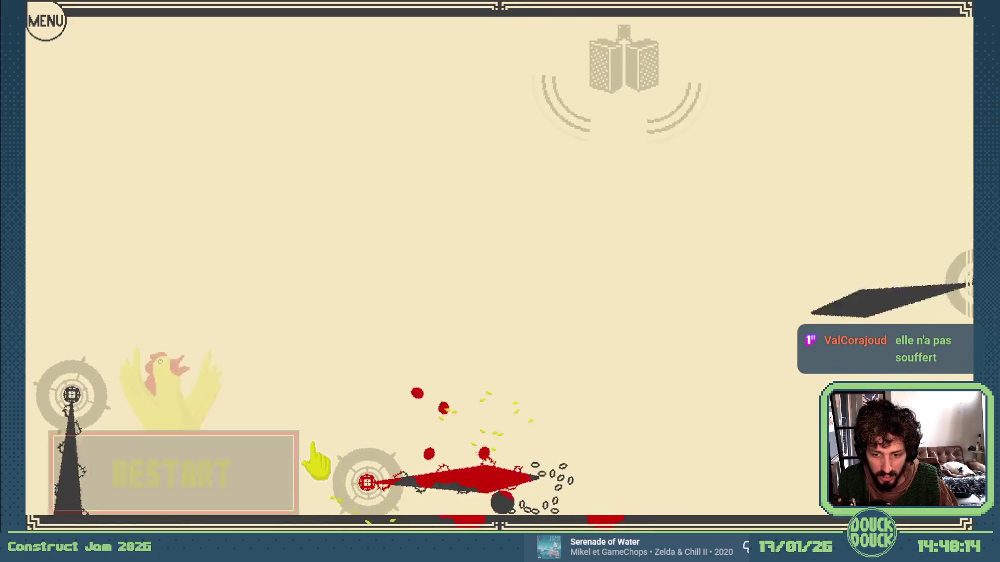
left_click(213, 474)
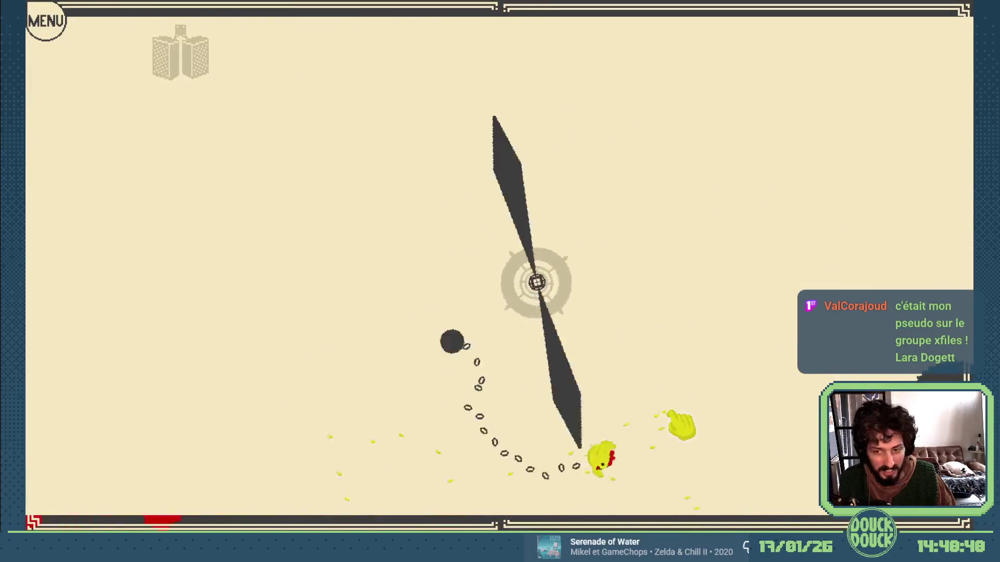
key("r")
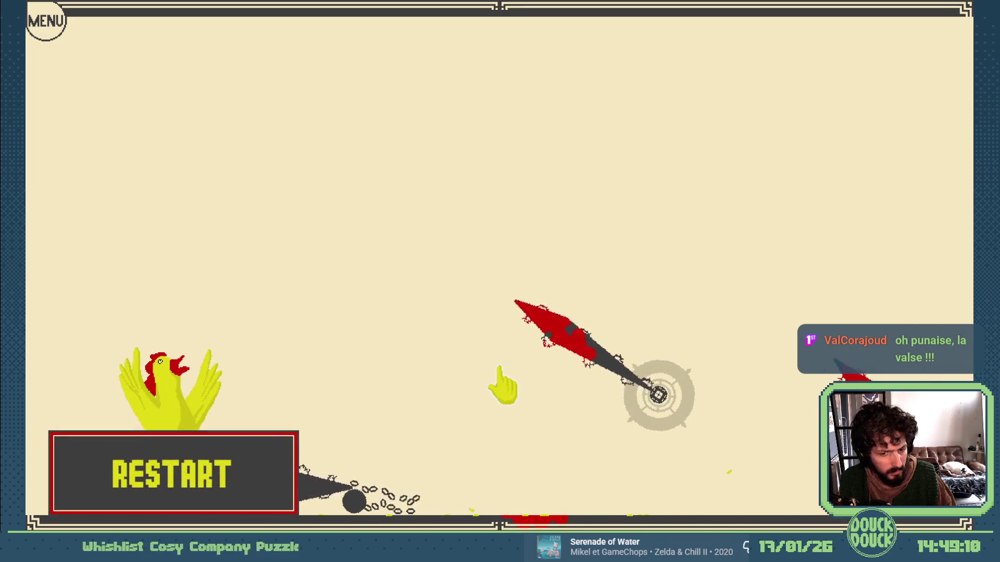
left_click(203, 458)
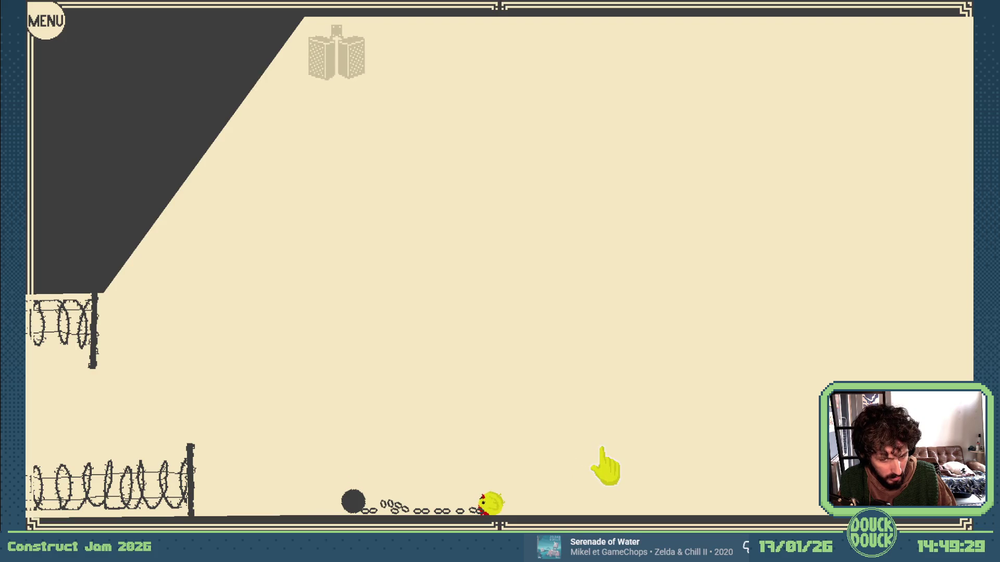
Step: Fly the chicken up toward the spiked blades, then restart after it dies
left_click(666, 458)
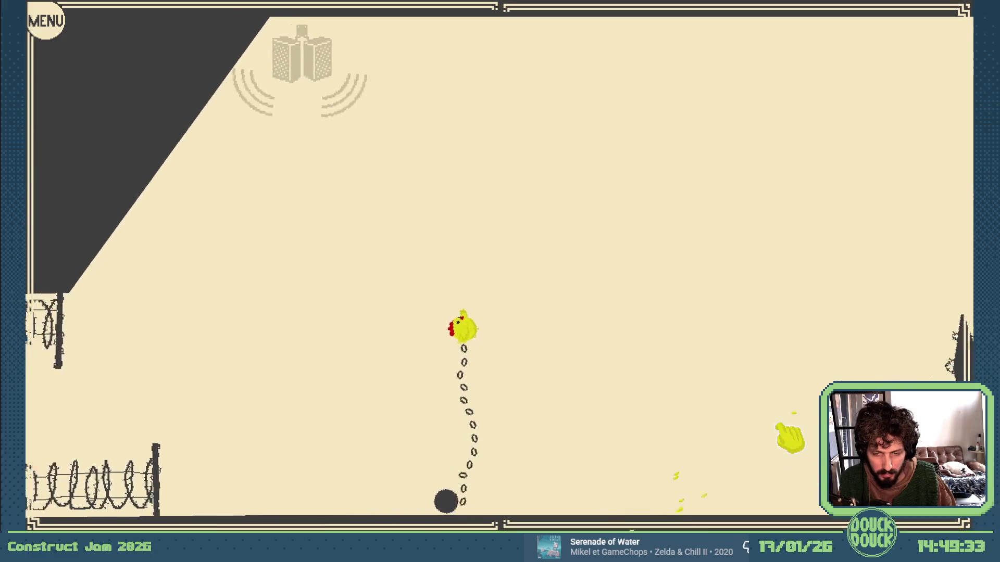
left_click(789, 440)
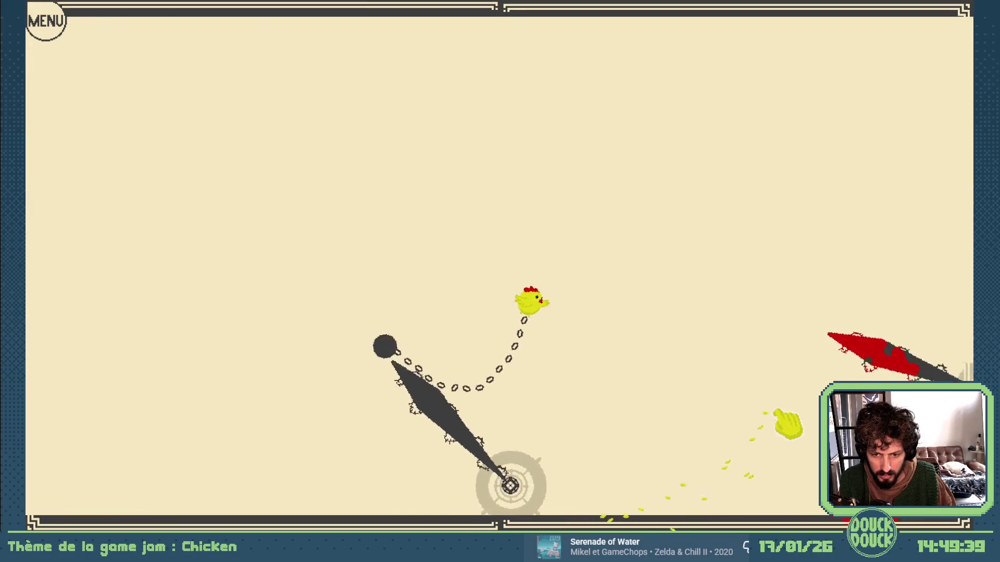
left_click(779, 414)
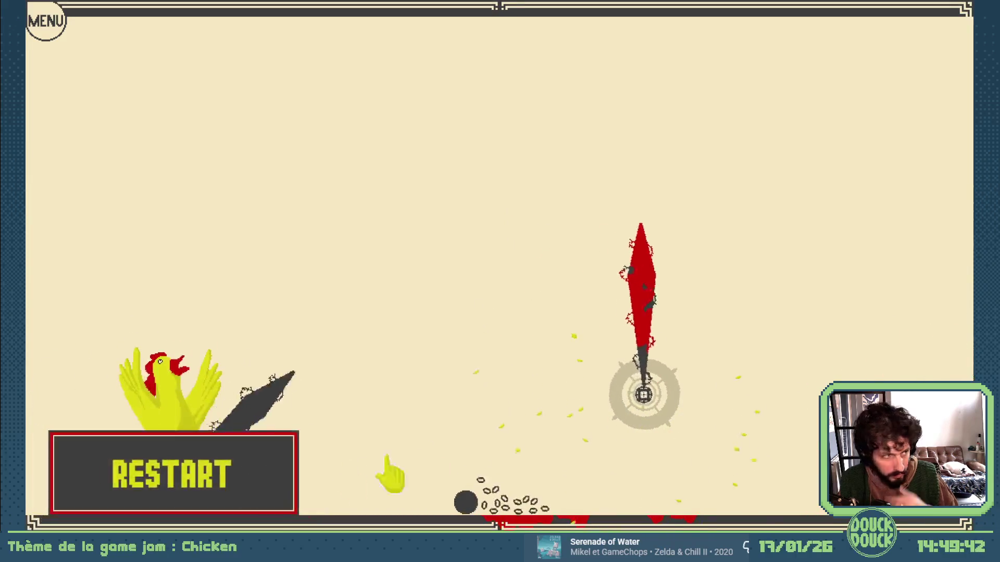
left_click(301, 471)
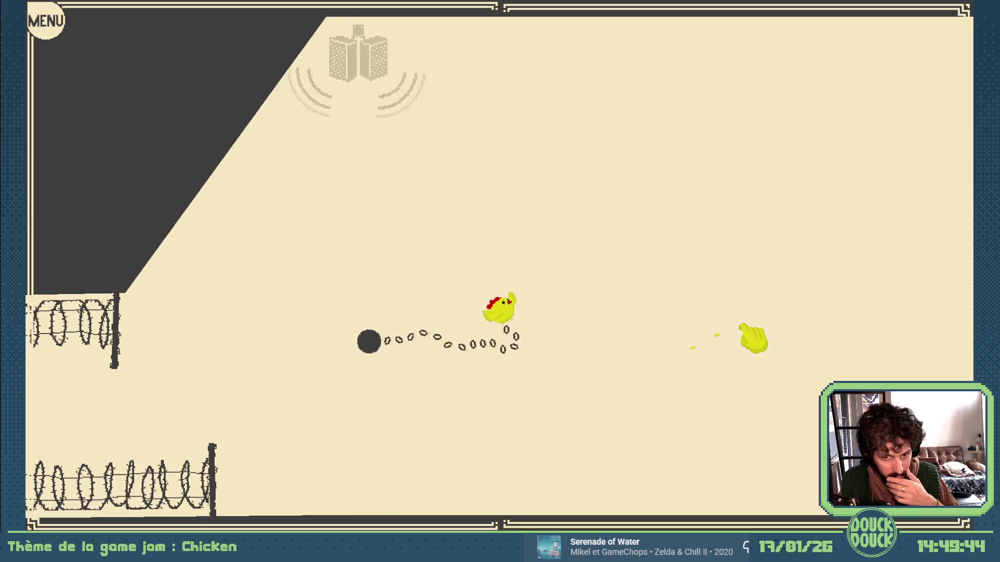
Step: Flap the chicken through the rotating blades with Space, then exit fullscreen
key("space")
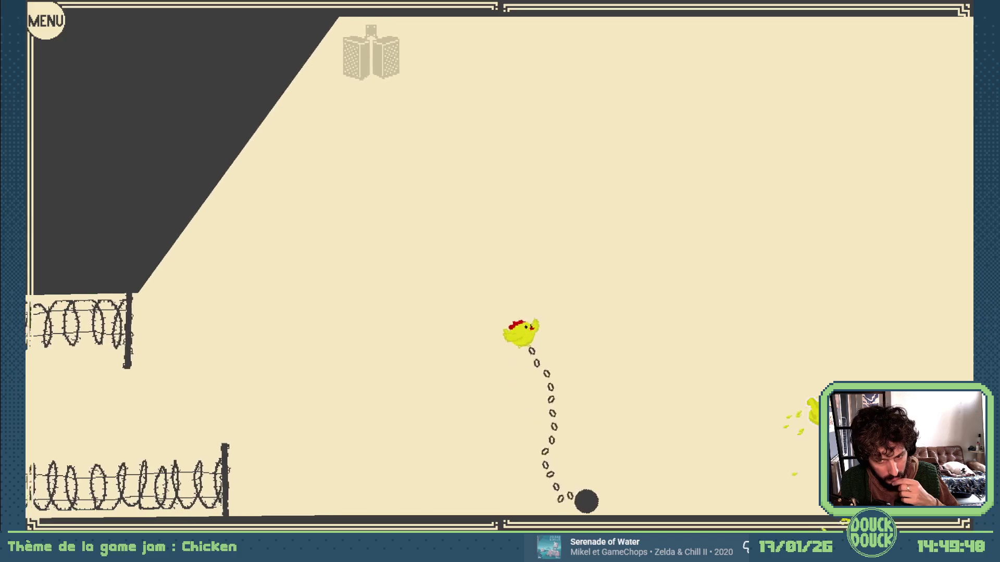
key("space")
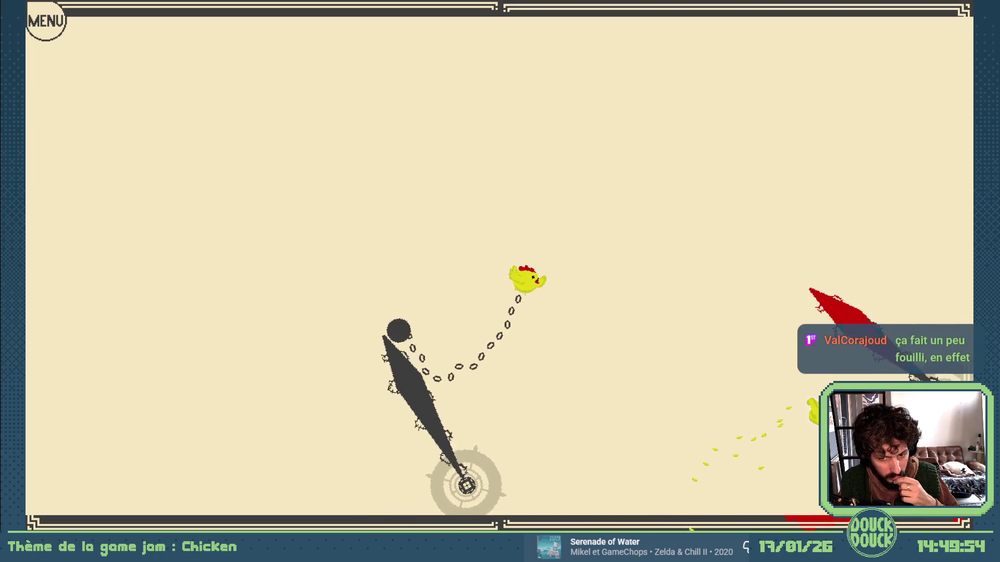
key("space")
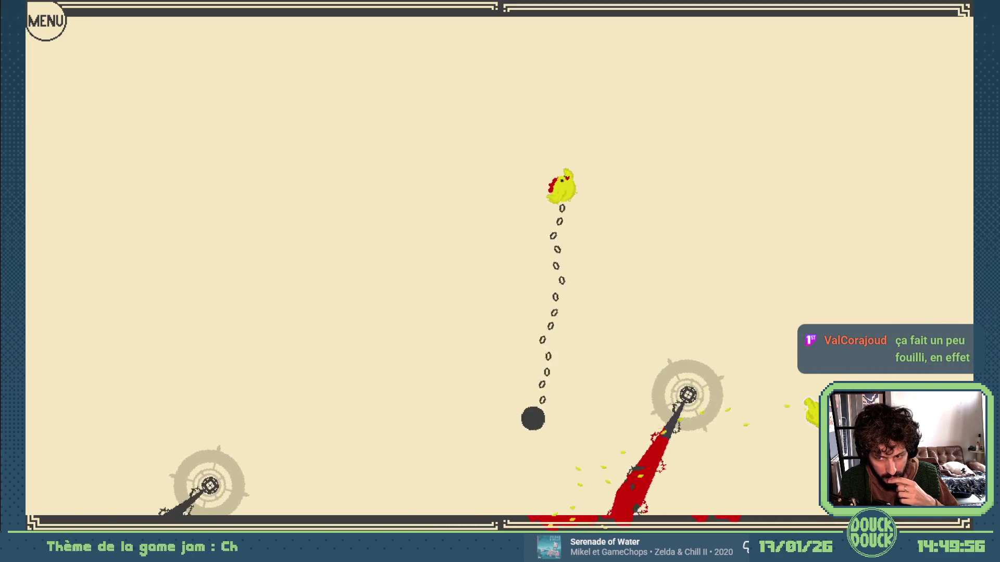
key("space")
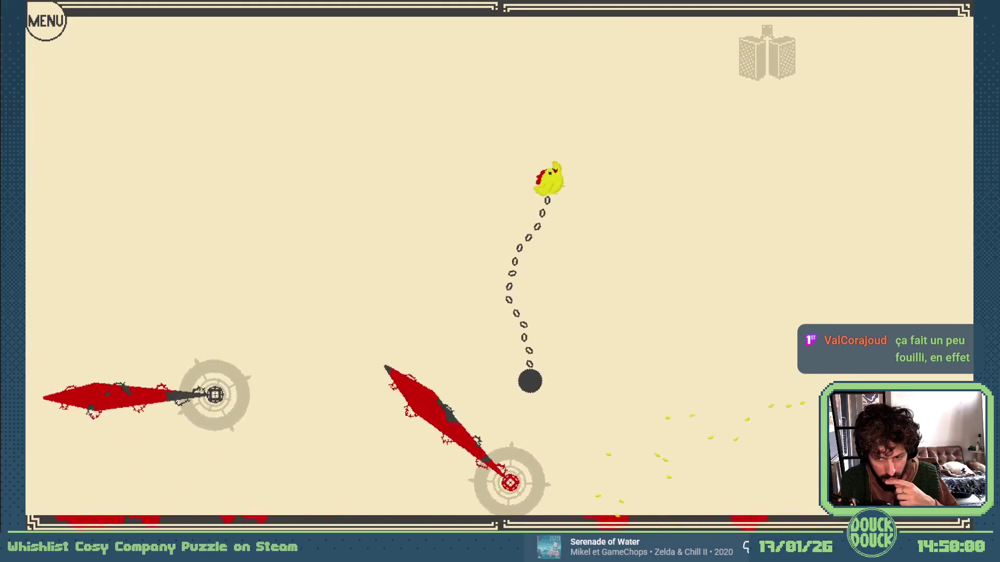
key("space")
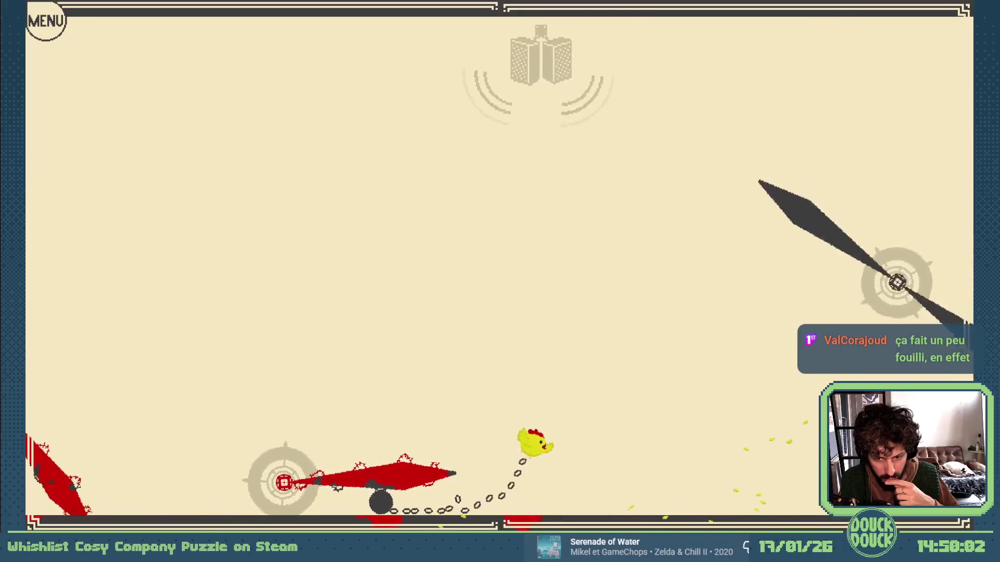
key("Escape")
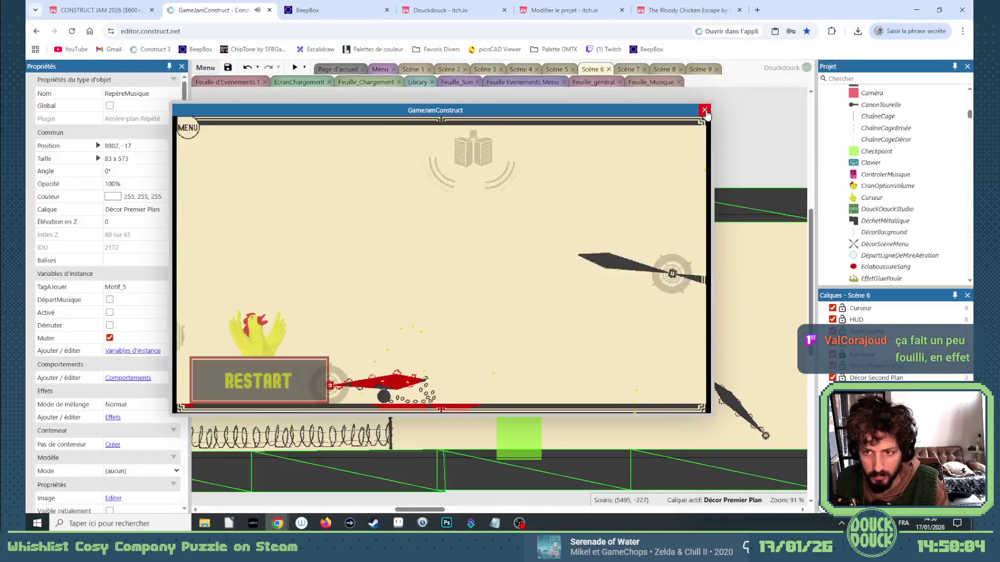
Step: Close the preview and delete two pink RepèreMusique zones from the Scene 6 layout
left_click(704, 110)
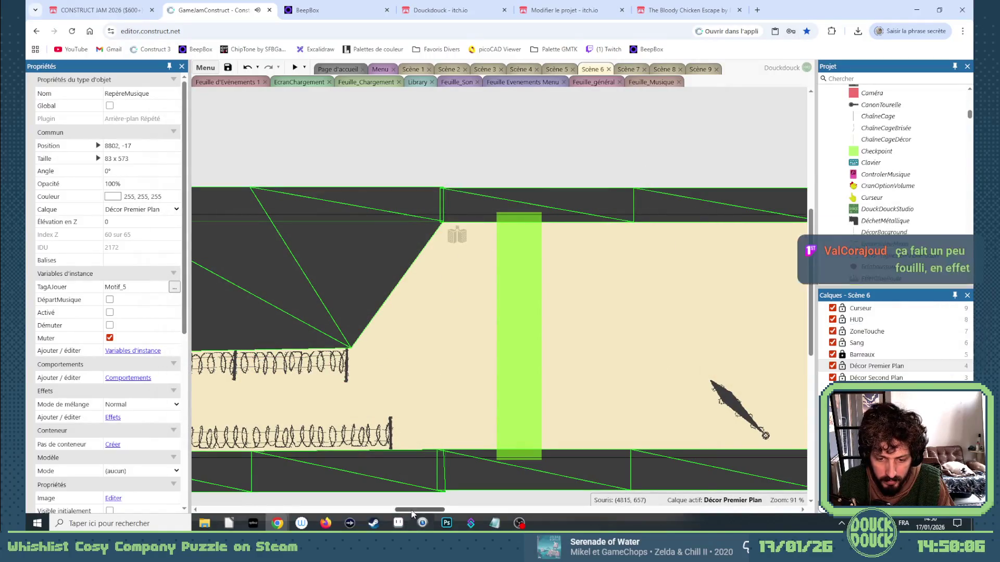
scroll(442, 487, "right", 5)
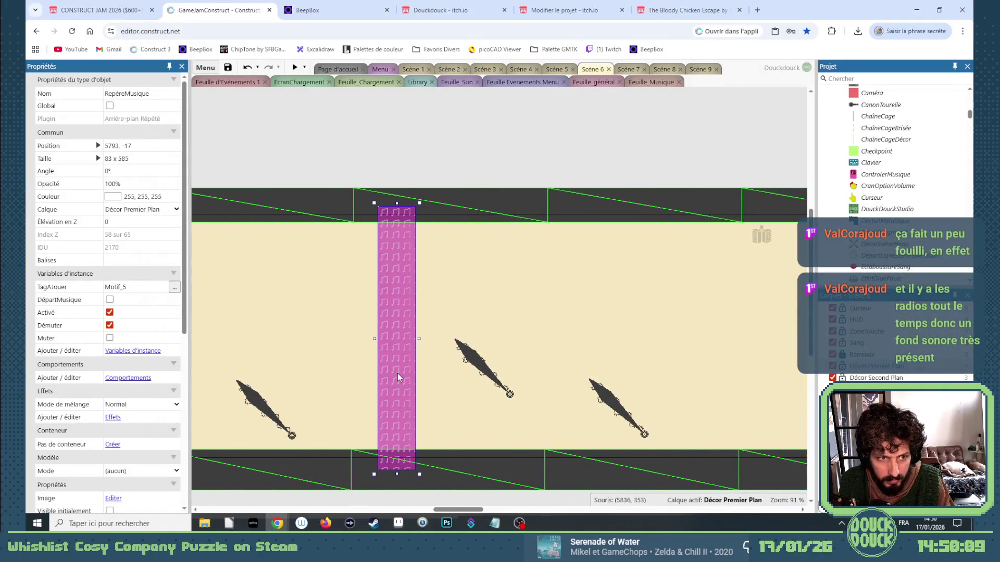
key("Delete")
mouse_move(458, 510)
left_mouse_down()
mouse_move(596, 513)
mouse_move(562, 513)
left_mouse_up()
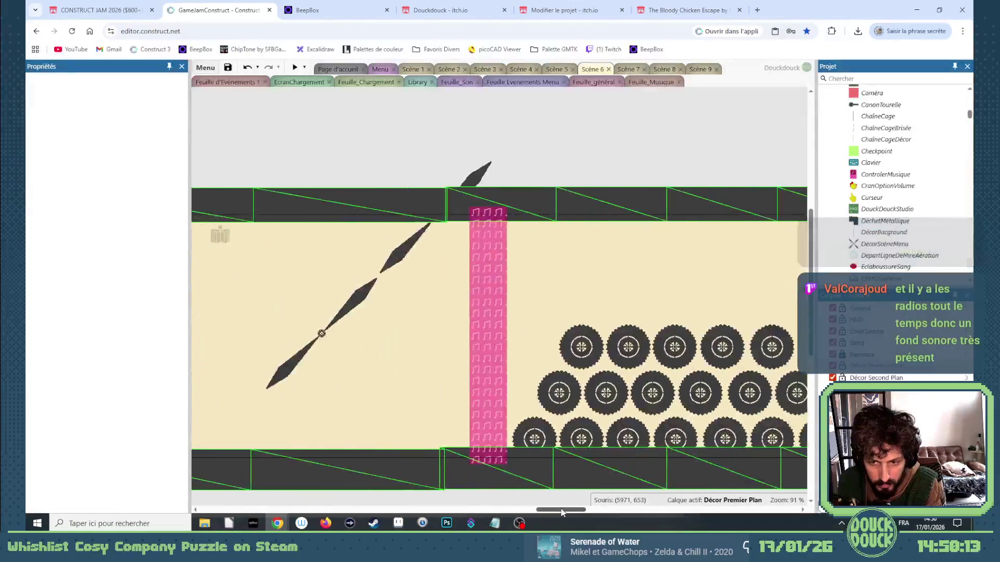
left_click(506, 369)
key("Delete")
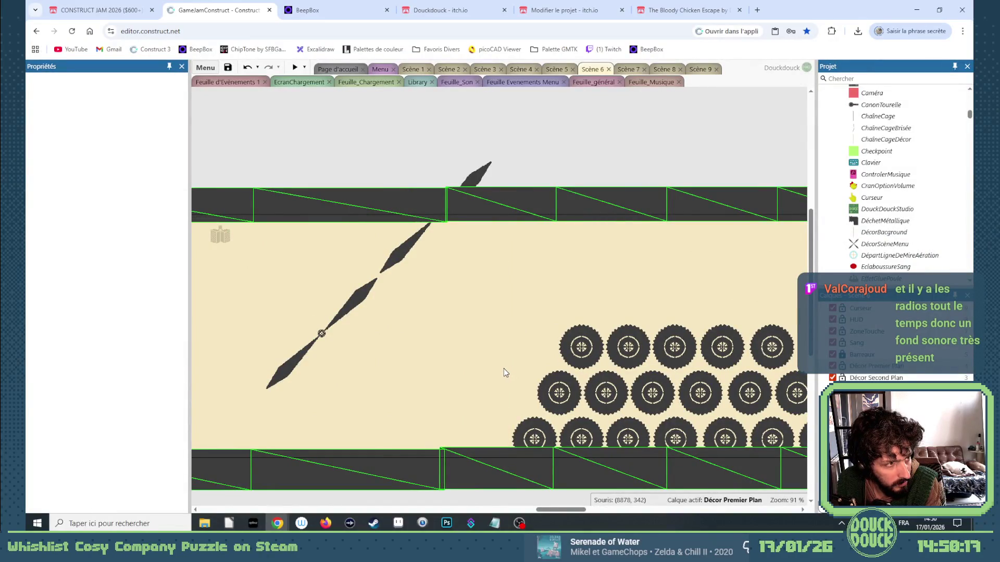
Step: Scroll the layout and select the music marker inside the cage
mouse_move(560, 510)
left_mouse_down()
mouse_move(488, 510)
mouse_move(660, 500)
left_mouse_up()
left_click(504, 305)
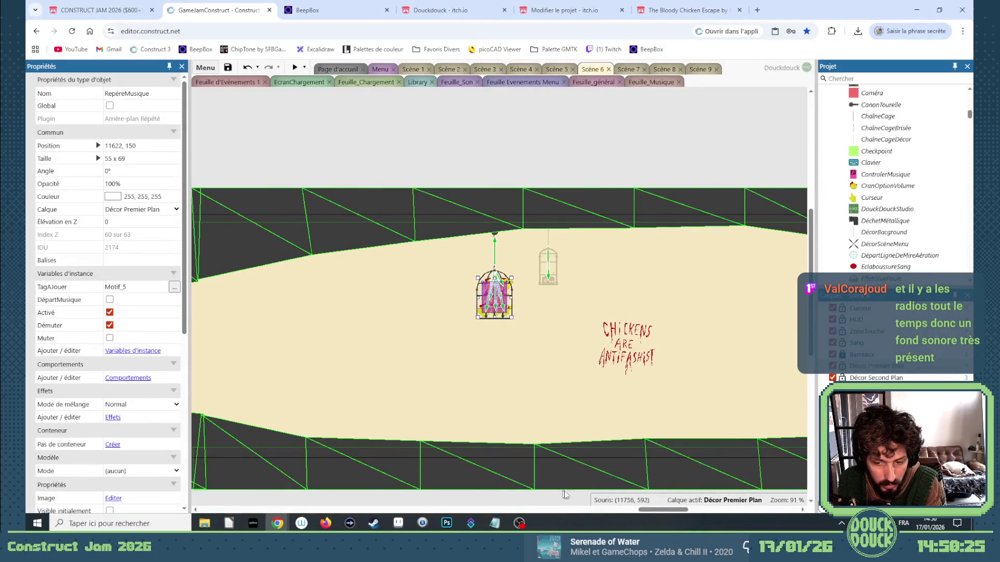
left_click_drag(664, 515, 451, 515)
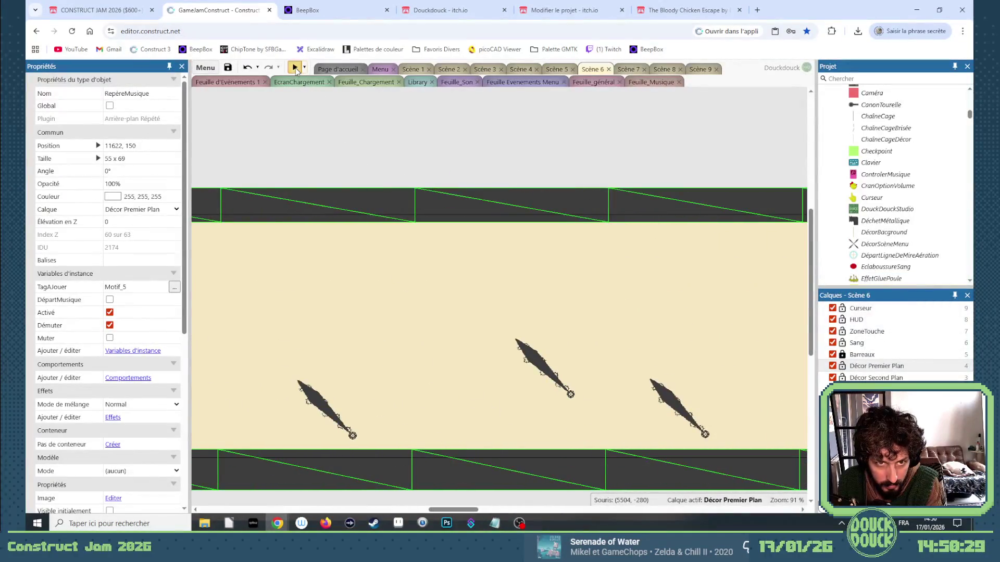
Step: Start a fullscreen Scene 6 preview, fly the chicken off the floor, and restart after dying
left_click(295, 68)
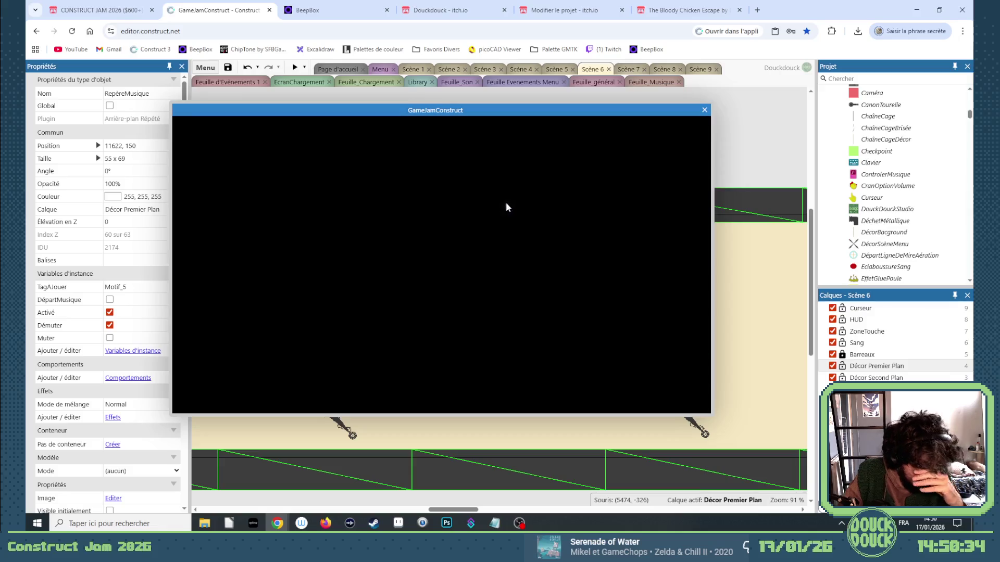
left_click(593, 221)
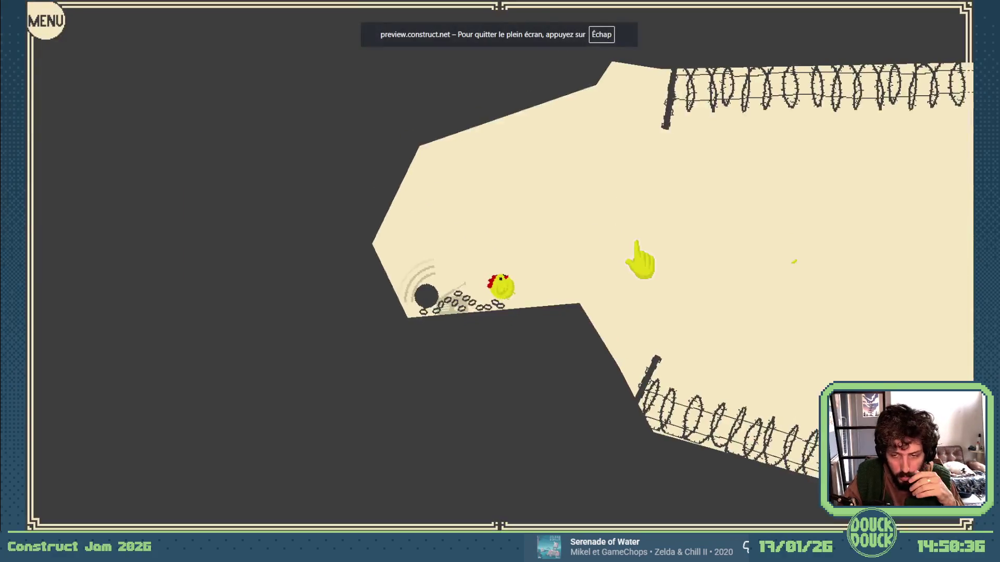
left_click(804, 307)
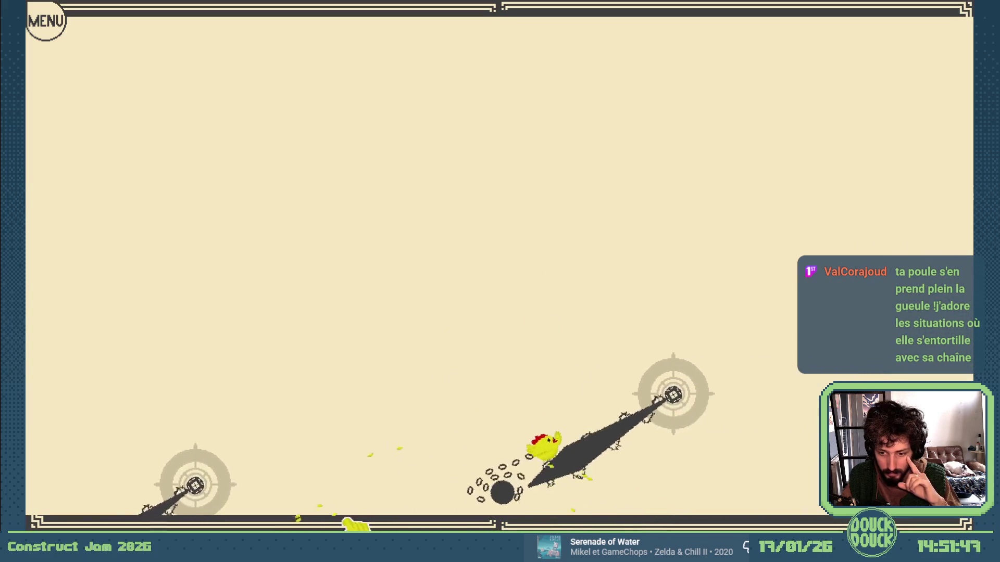
left_click(168, 513)
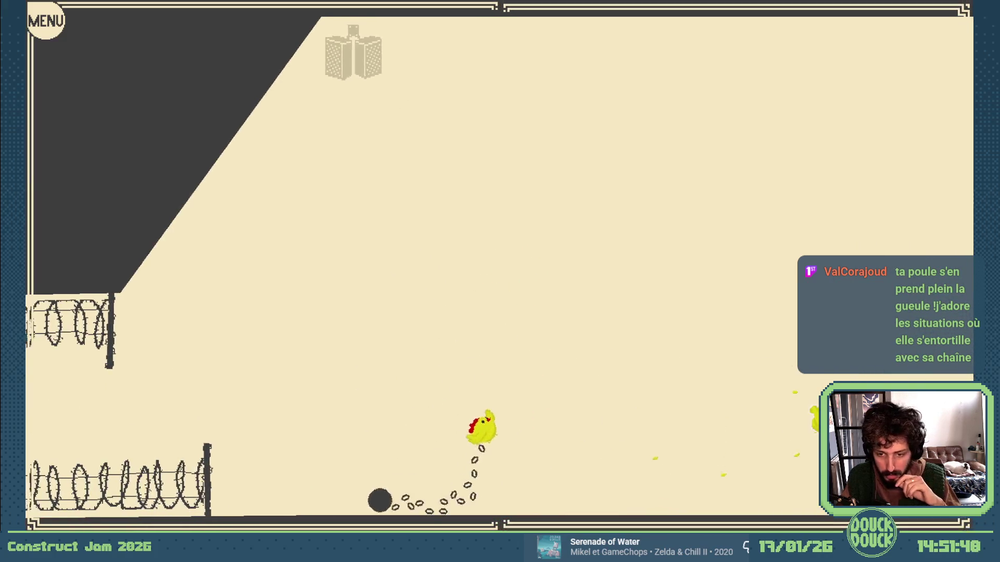
Step: Fly the chicken past the rotating blade into the tires, restarting after each tire death
key("space")
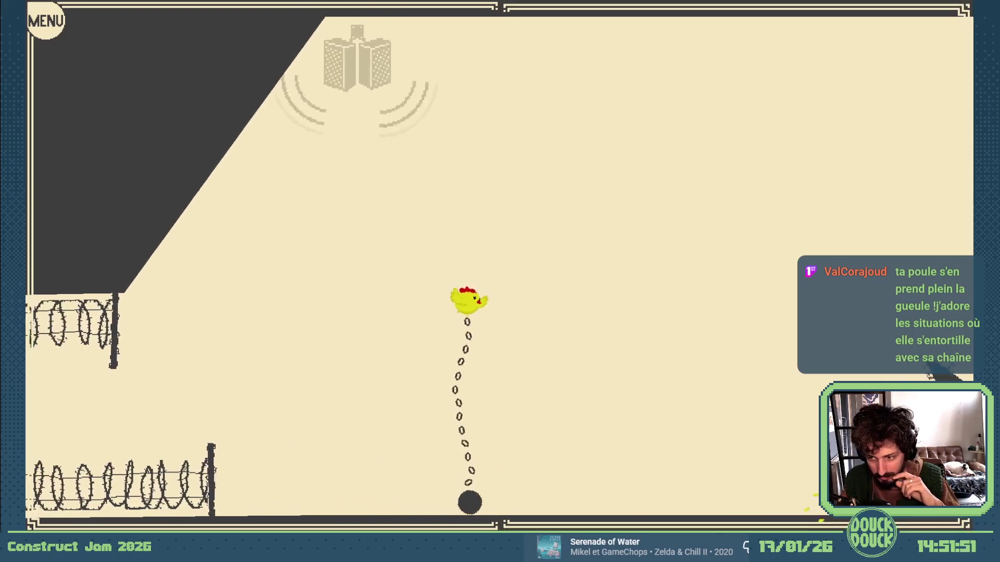
key("space")
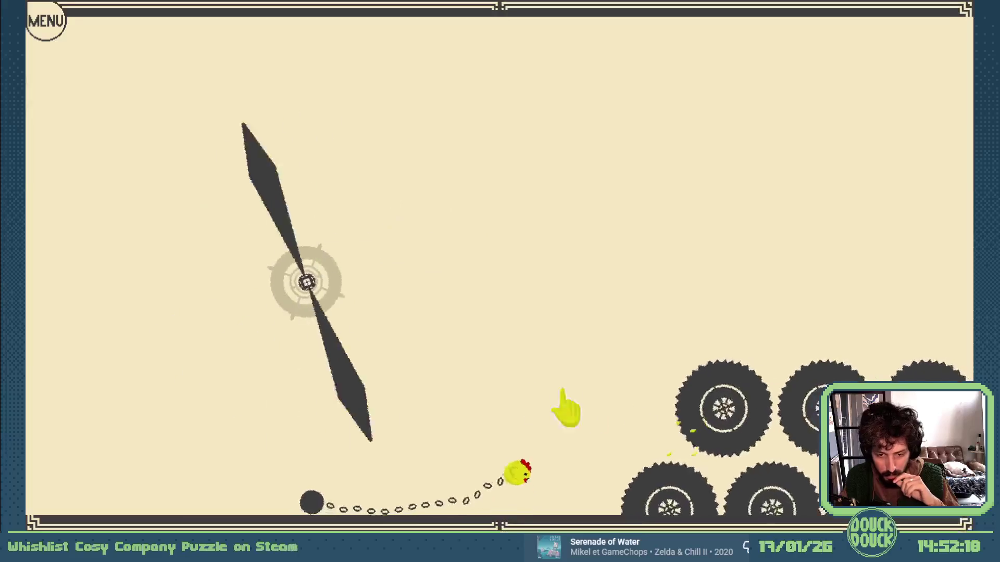
left_click(473, 383)
left_click(722, 376)
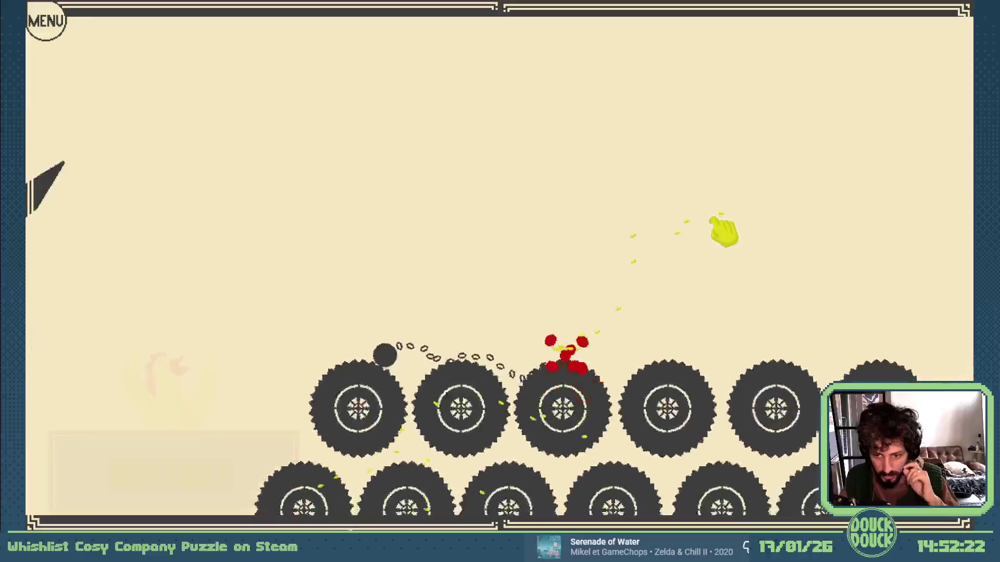
left_click(279, 463)
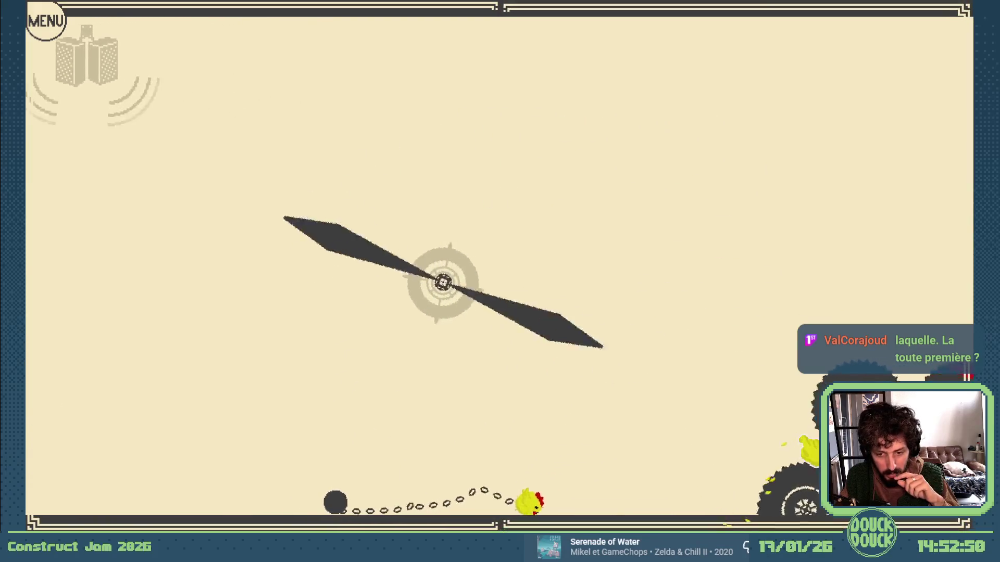
left_click(232, 440)
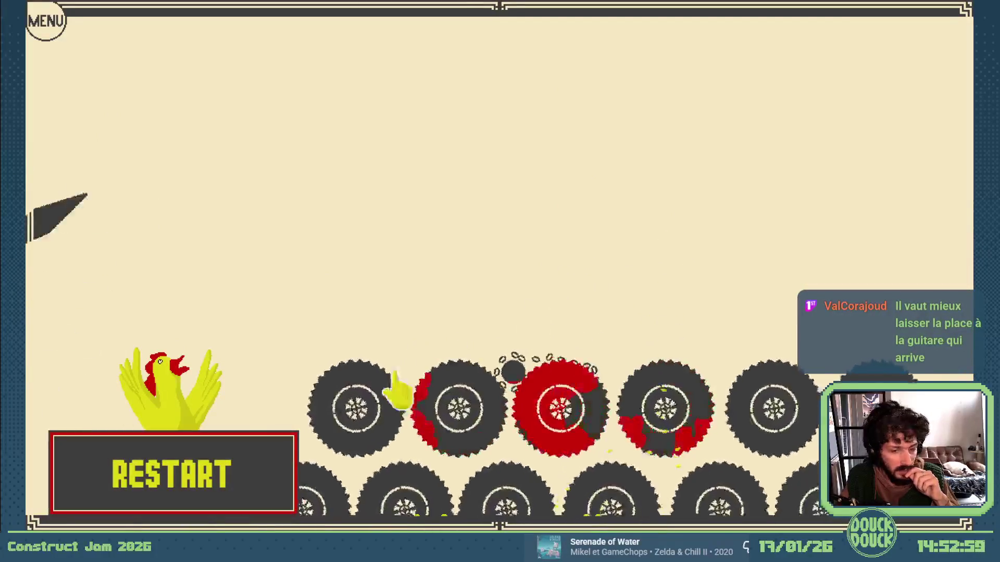
left_click(256, 458)
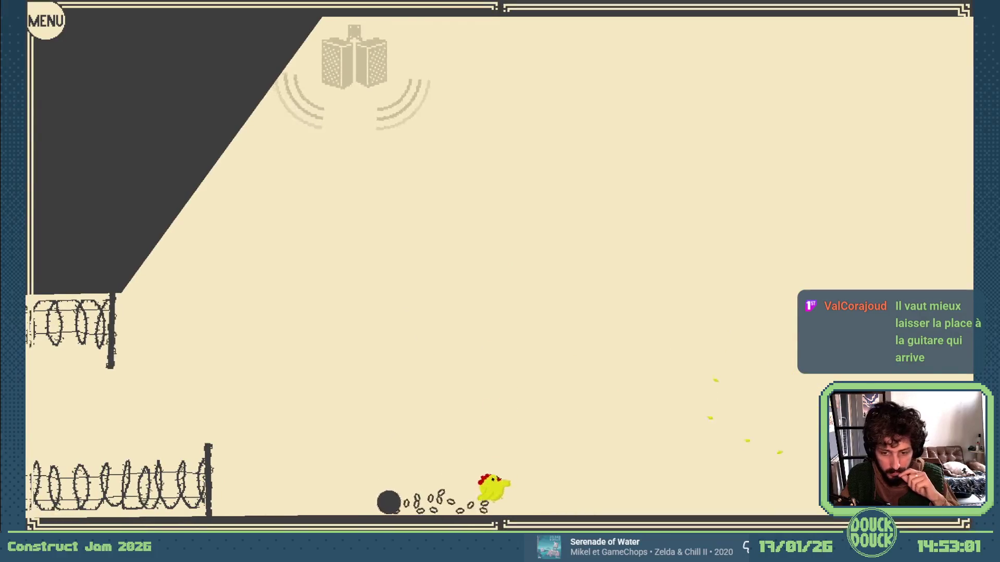
Step: Flap the chicken repeatedly over the tire stacks onto the ledge beneath the hanging pillar
key("space")
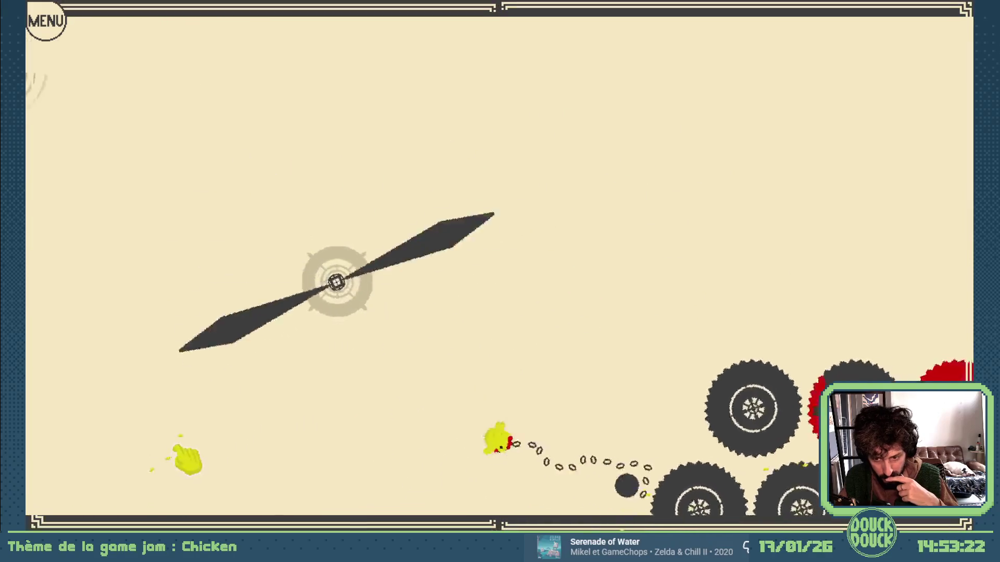
left_click(196, 461)
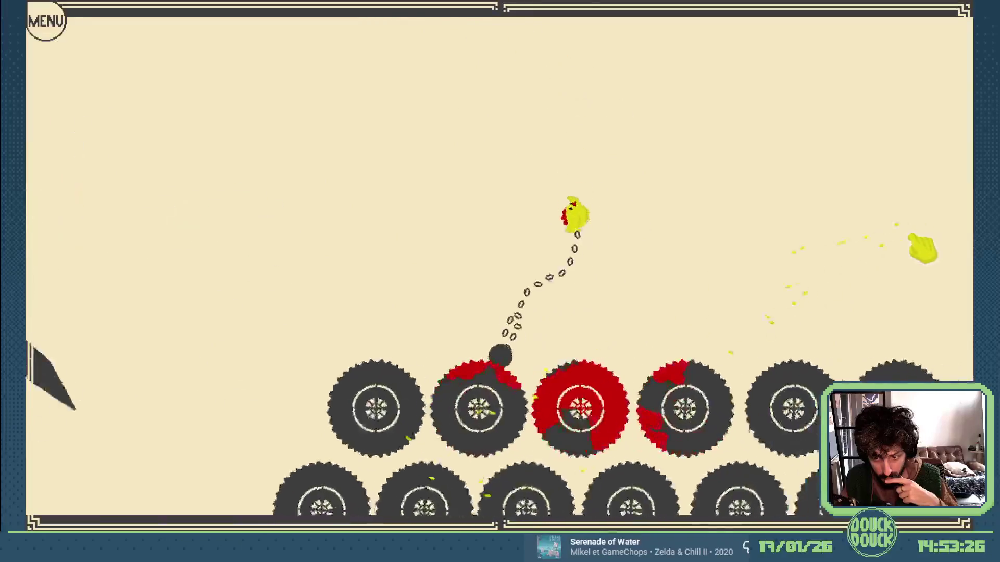
left_click(917, 188)
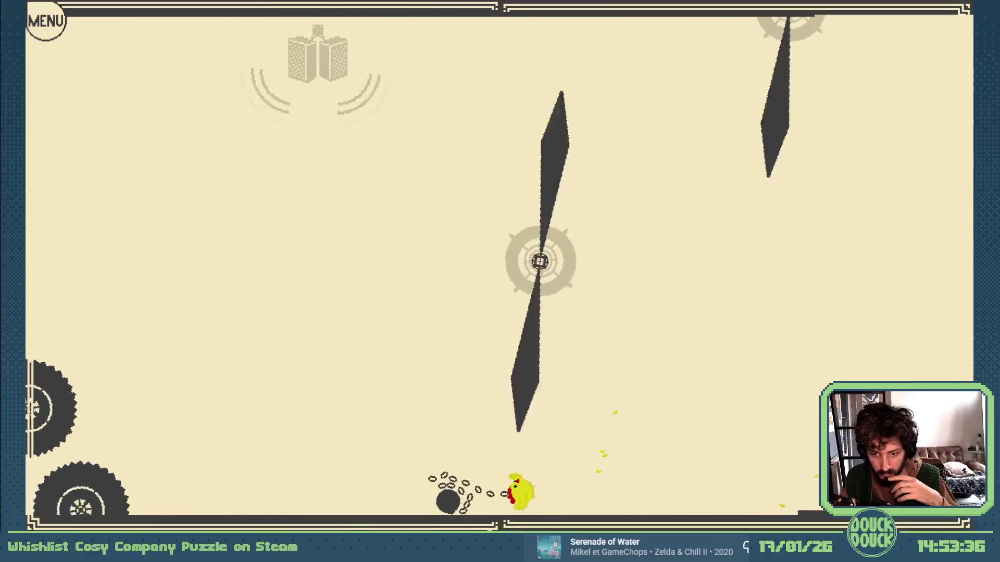
left_click(629, 385)
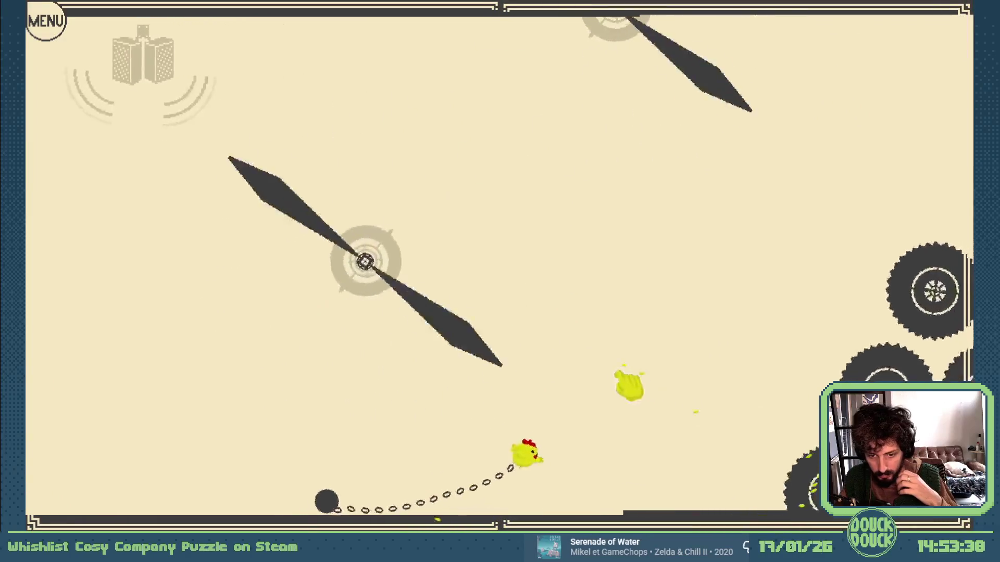
left_click(353, 403)
left_click(812, 375)
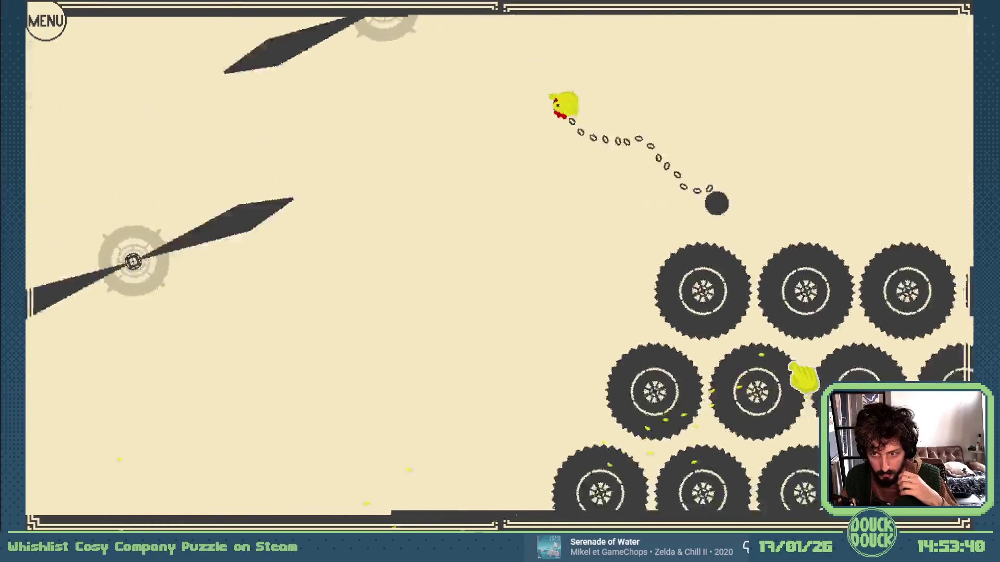
left_click(960, 335)
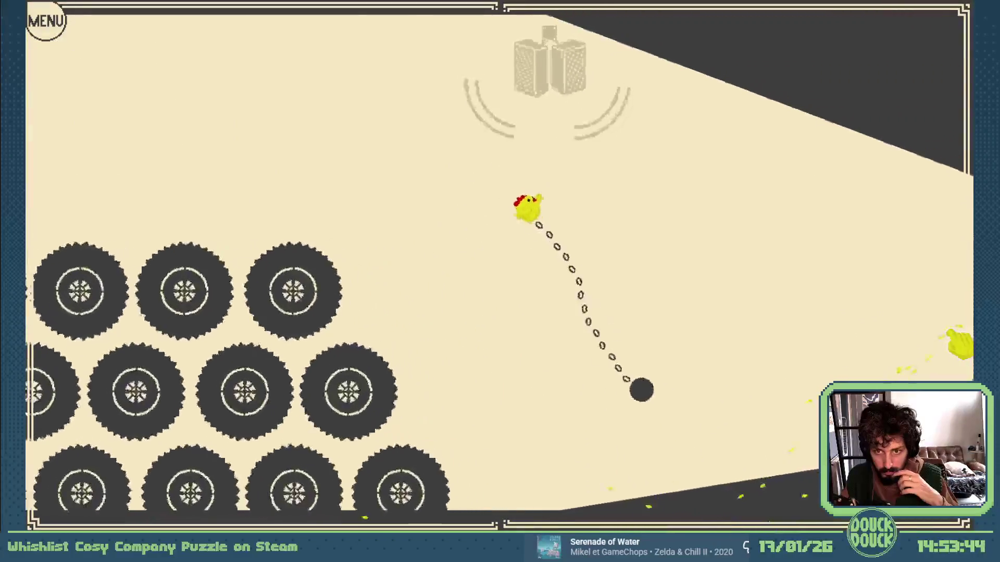
left_click(954, 352)
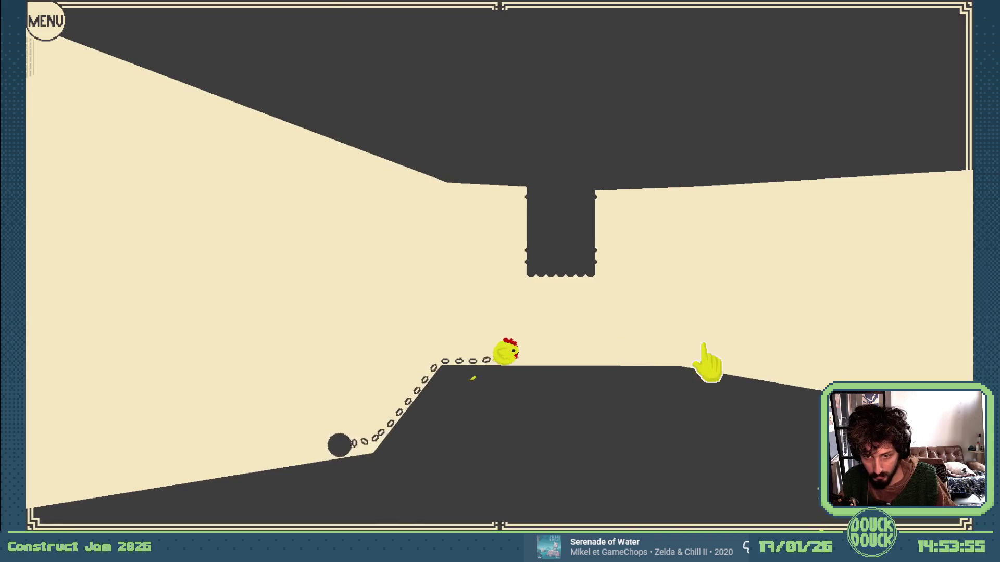
left_click(750, 353)
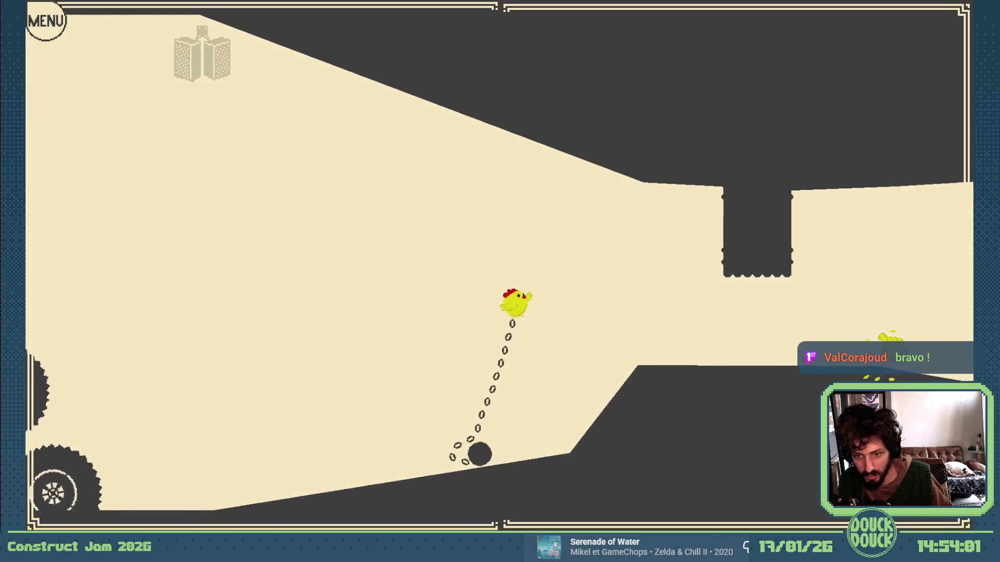
left_click(889, 338)
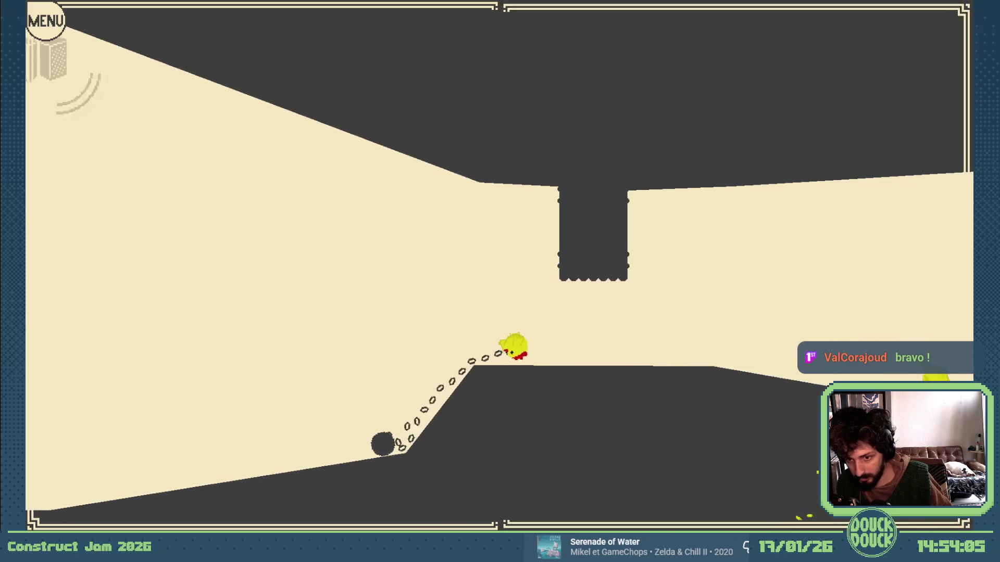
left_click(935, 377)
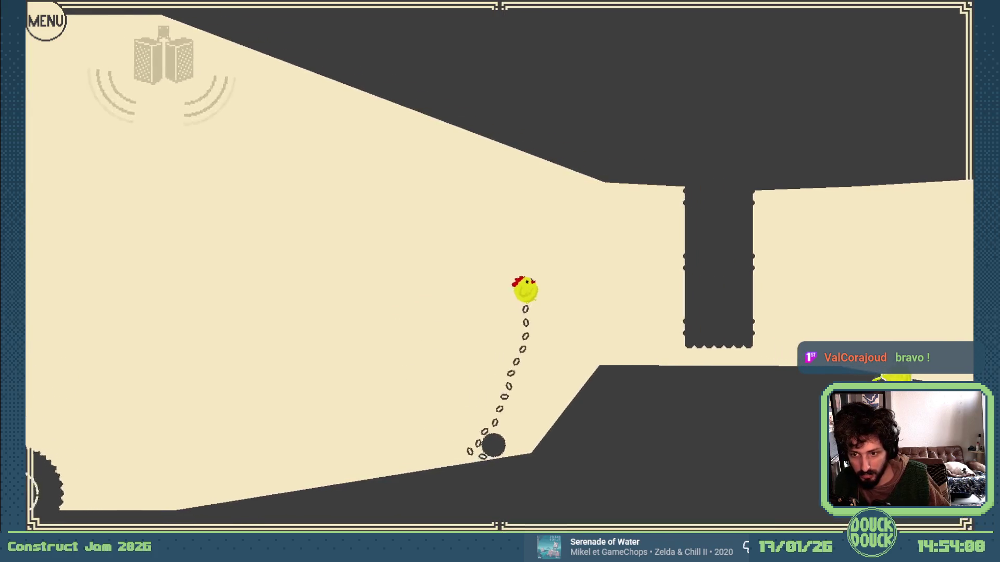
left_click(799, 414)
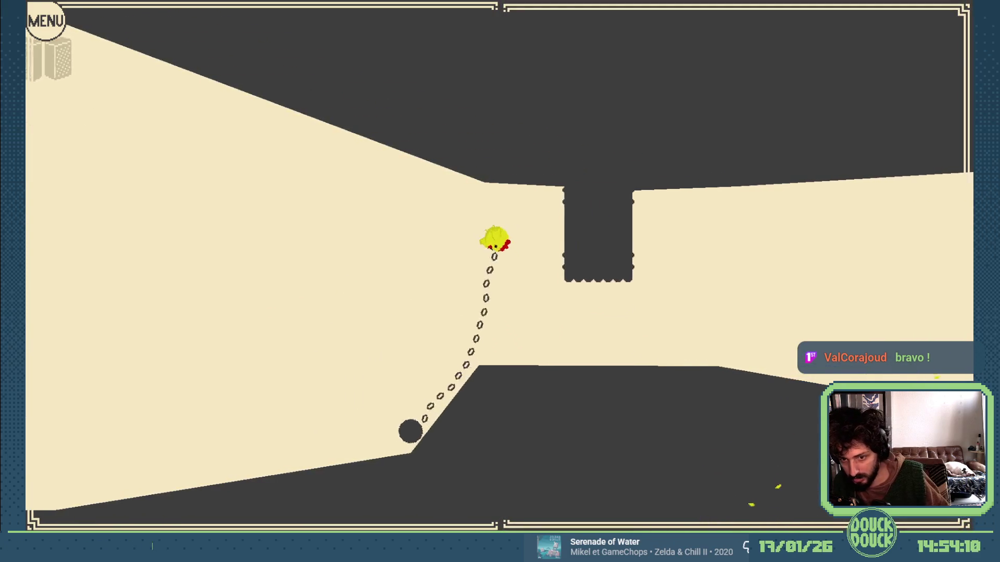
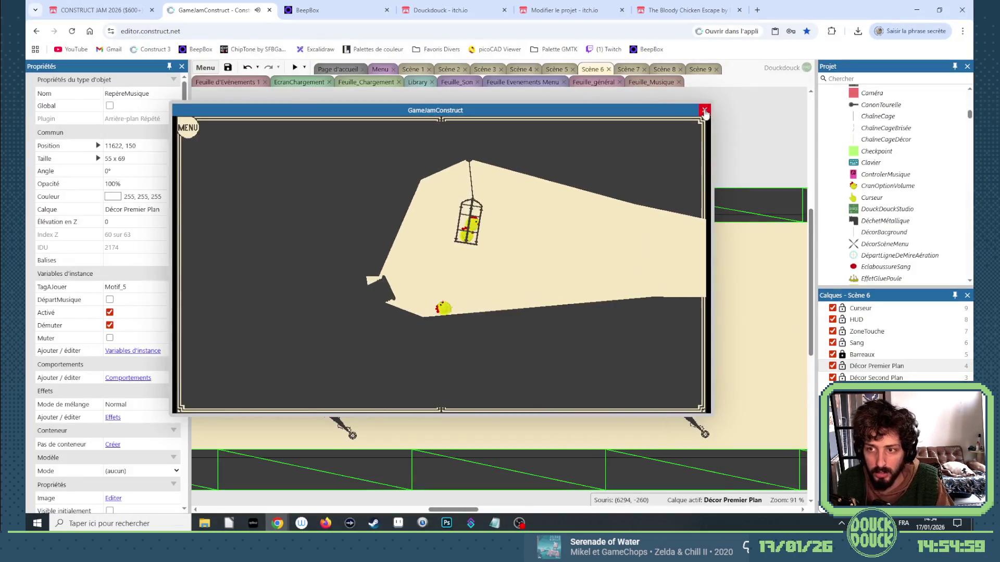
Step: Close the game preview, return to Scène 6, and shorten the music marker to fit the cage
left_click(555, 131)
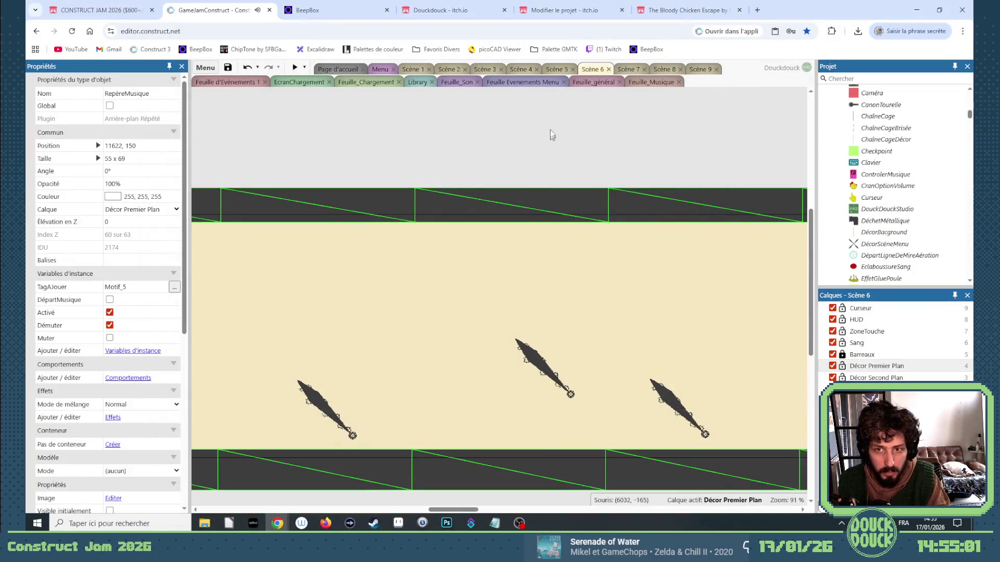
left_click(555, 70)
left_click(585, 70)
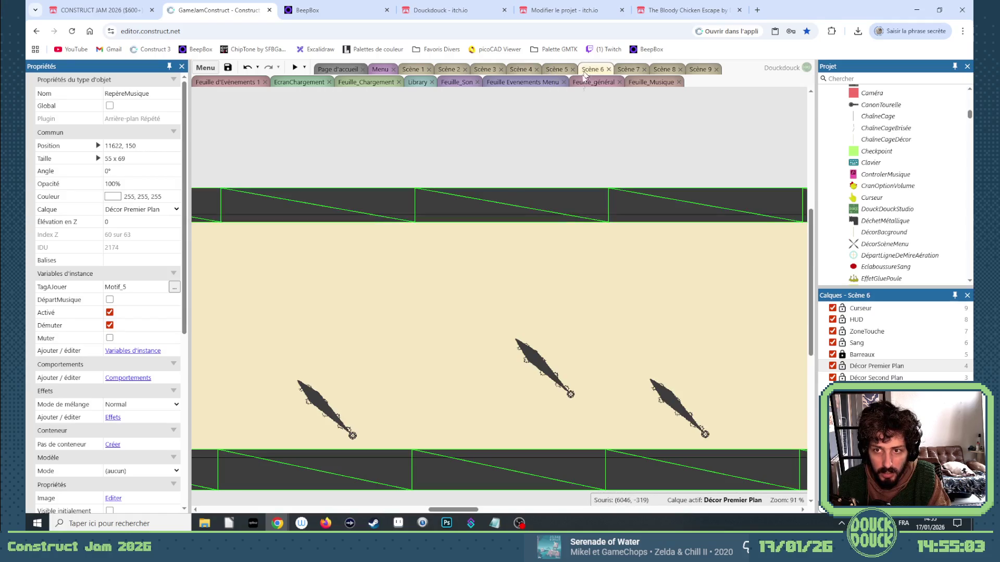
left_click_drag(469, 510, 706, 512)
scroll(564, 257, "up", 5)
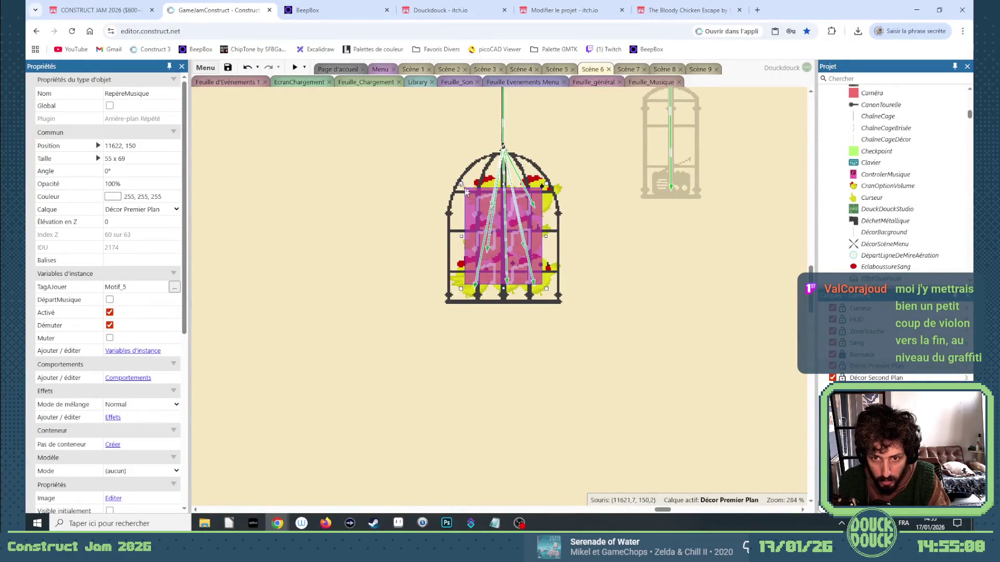
left_click_drag(461, 190, 461, 223)
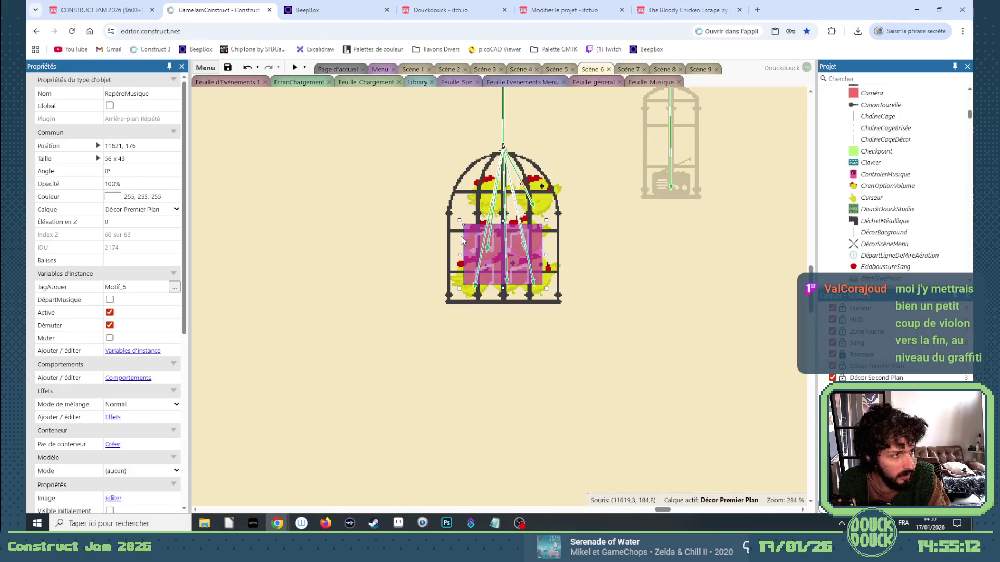
Step: Duplicate the marker inside the cage, tag it Motif_22 with Muter on, then play Motif_22
left_click_drag(478, 255, 479, 263)
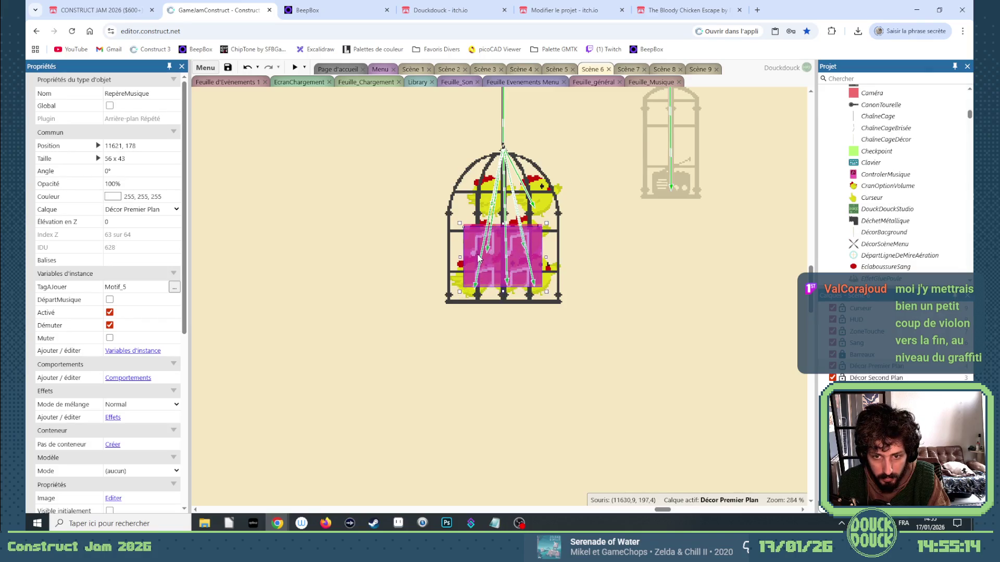
left_click(136, 286)
key("BackSpace")
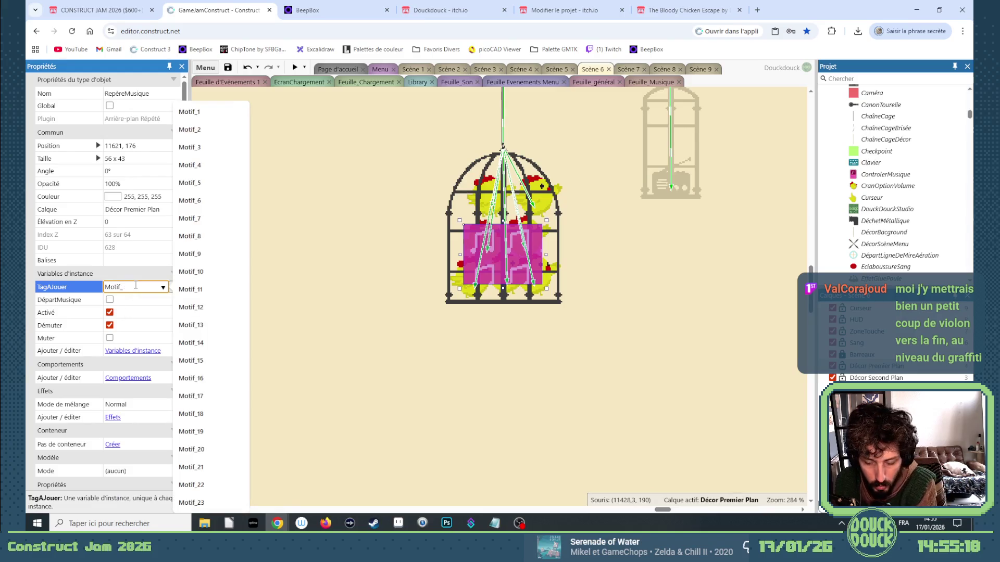
type("22")
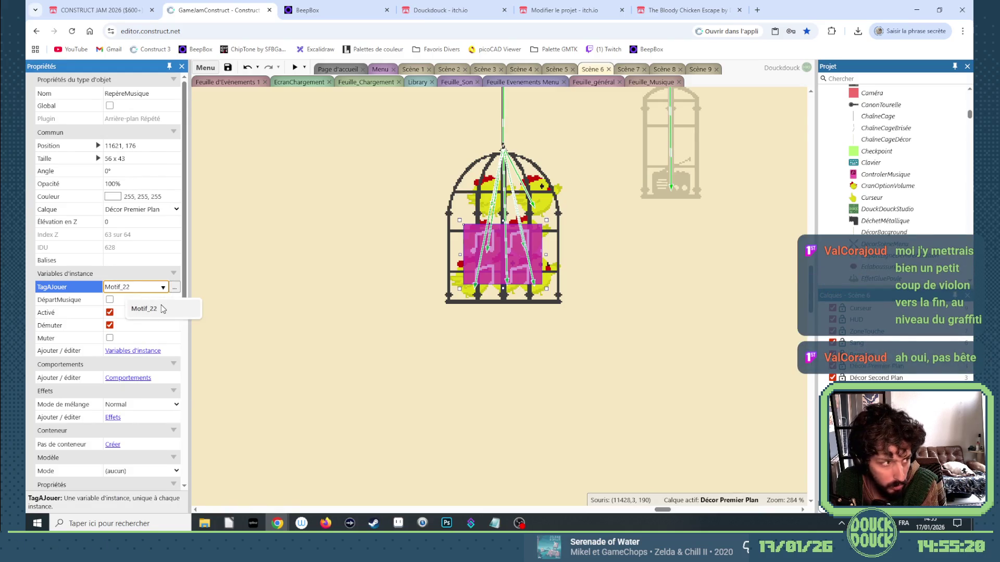
left_click(109, 312)
left_click(110, 325)
left_click(110, 338)
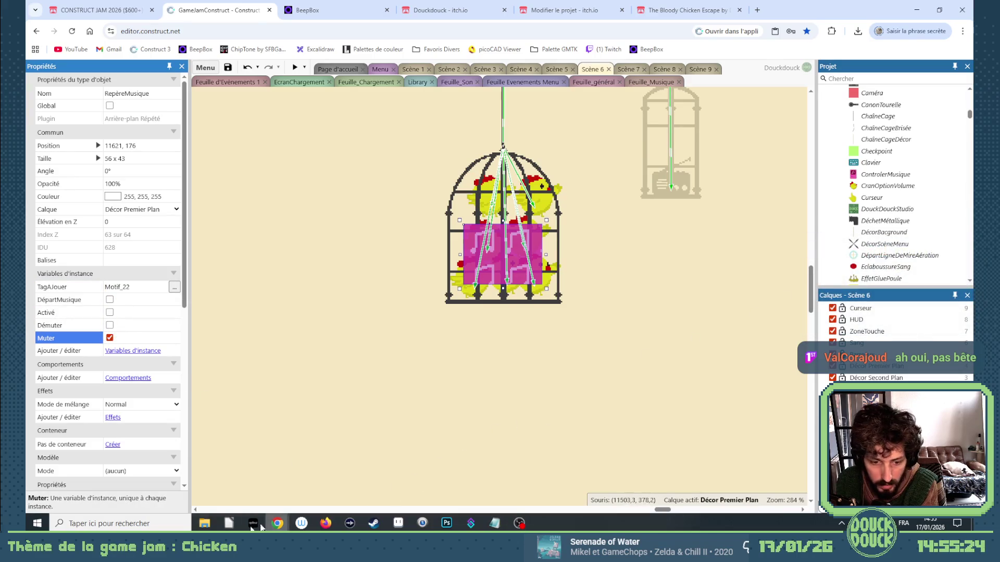
left_click(204, 523)
left_click(247, 388)
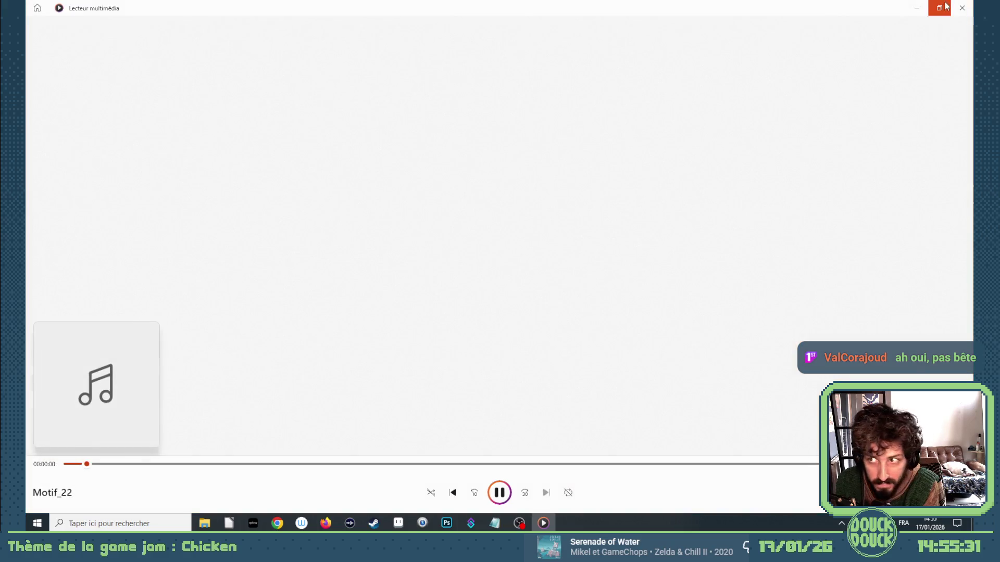
Step: Close the media player and Musique folder, then copy the pink music marker in the cage
left_click(971, 5)
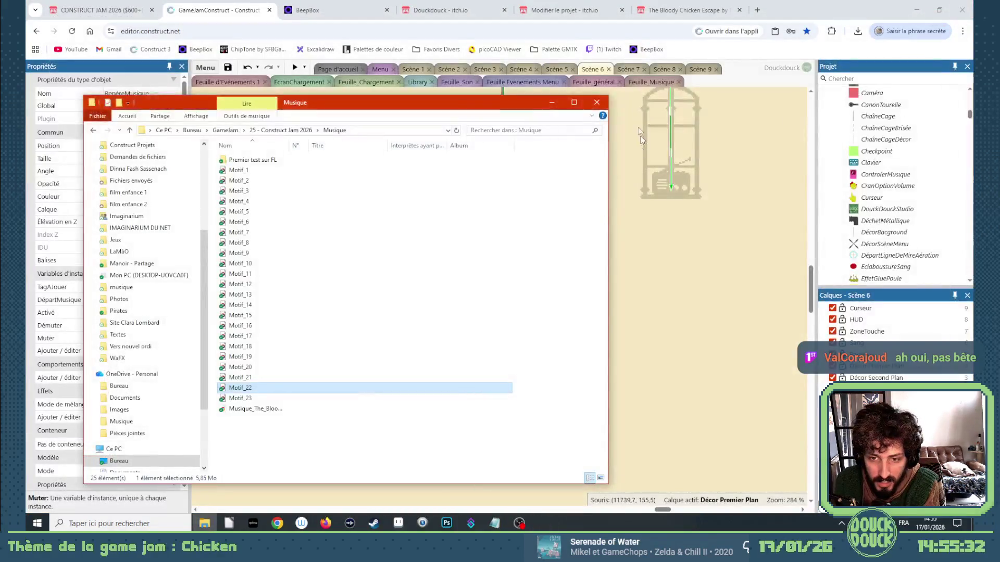
left_click(671, 337)
left_click_drag(659, 511, 661, 512)
left_click(458, 259)
key("ctrl+c")
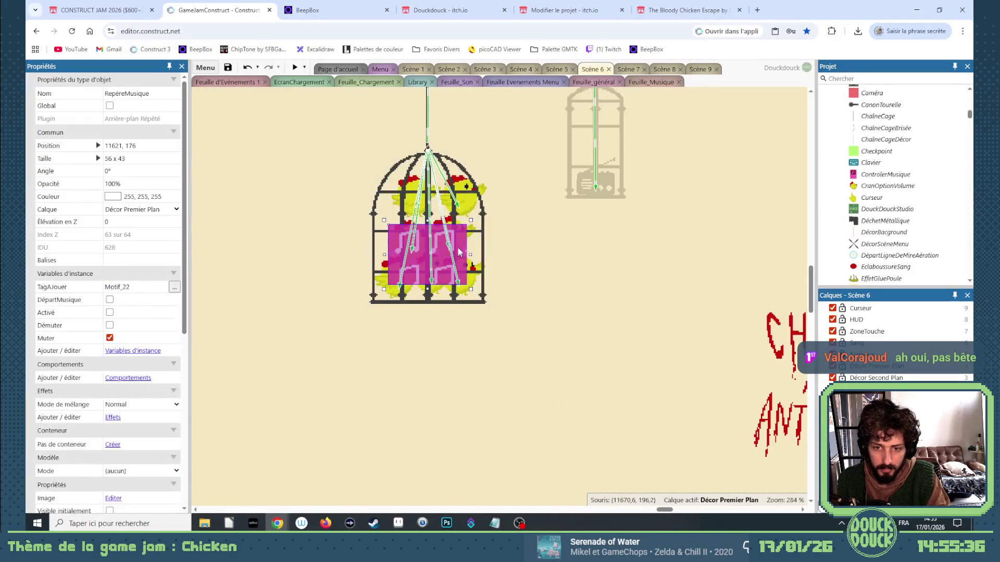
Step: Paste a duplicate marker and stretch it into a tall column spanning the corridor
key("ctrl+v")
scroll(529, 384, "down", 2)
scroll(528, 385, "down", 3)
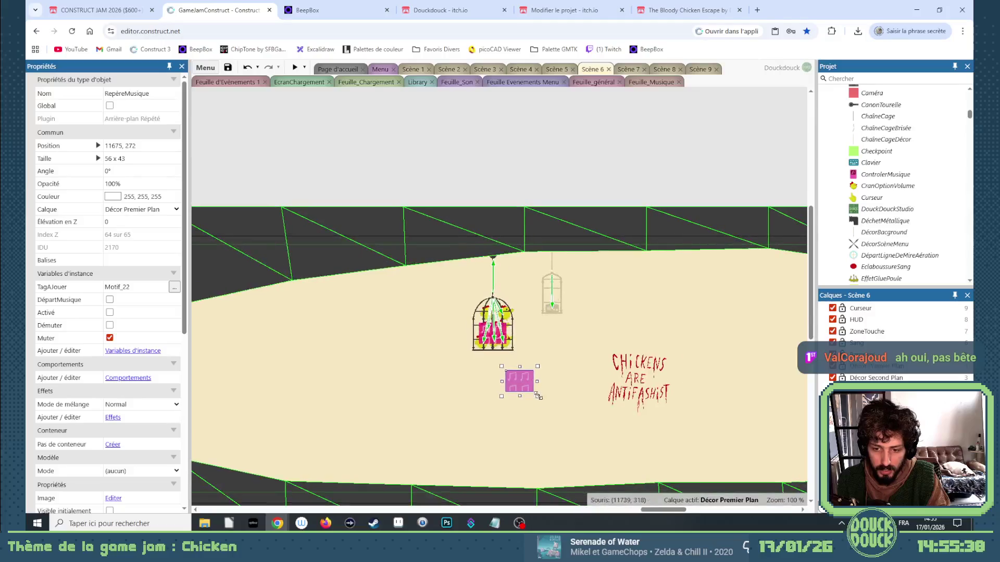
left_click_drag(539, 399, 576, 500)
mouse_move(542, 372)
left_mouse_down()
mouse_move(552, 281)
mouse_move(542, 235)
mouse_move(608, 383)
mouse_move(642, 388)
left_mouse_up()
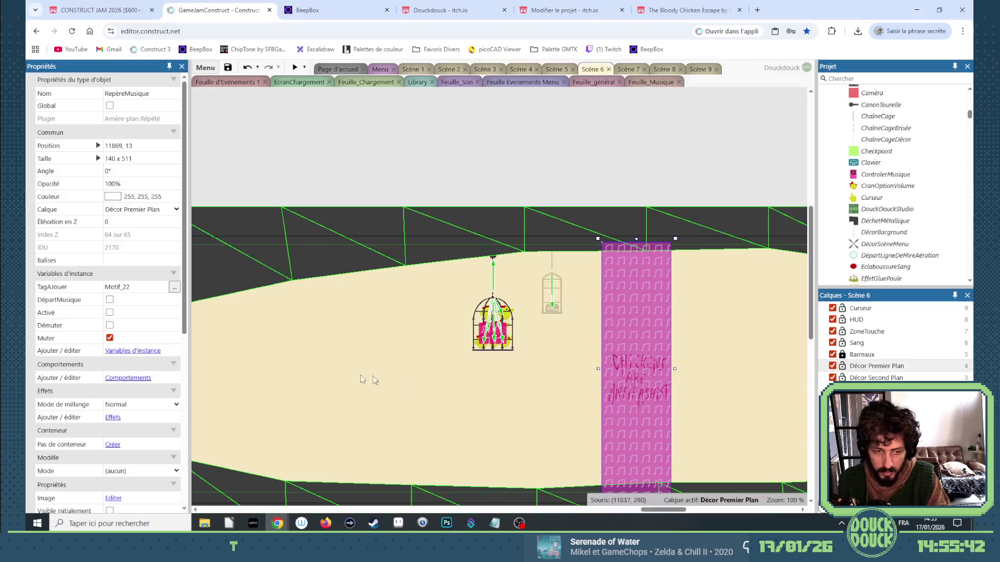
Step: Listen to the Motif_11 audio file from the Musique folder, then return to the editor
left_click(205, 523)
left_click(248, 275)
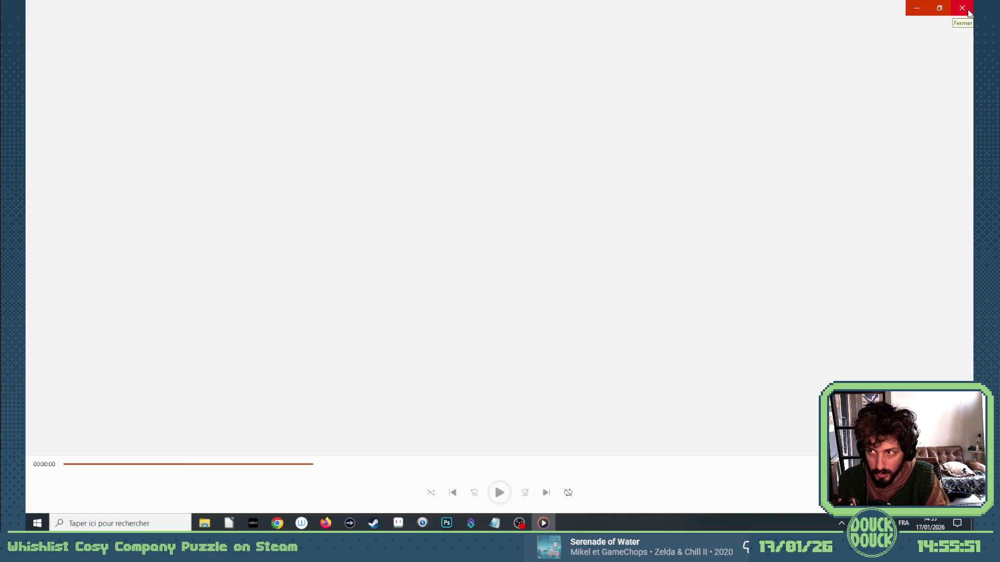
left_click(963, 8)
left_click(683, 120)
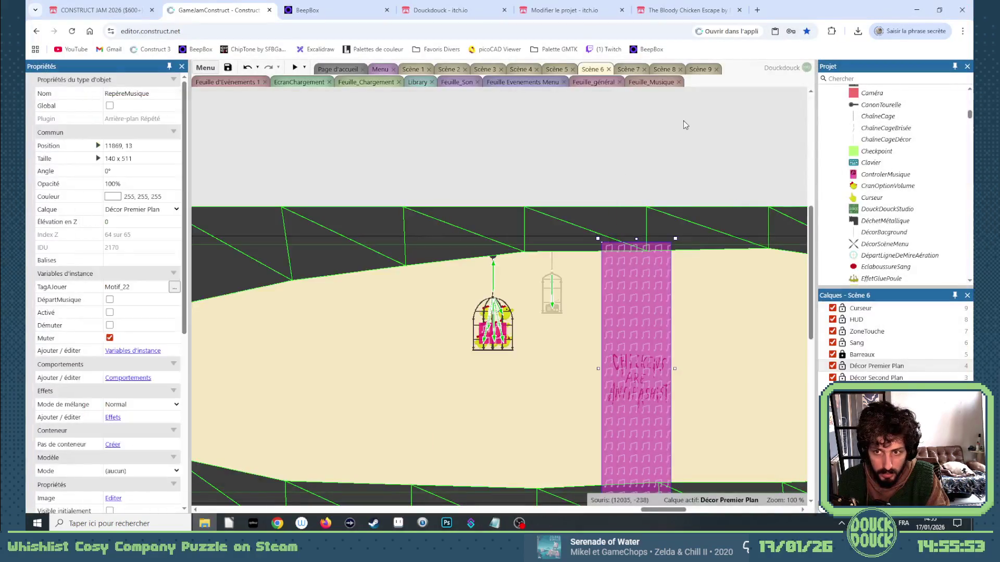
Step: Move the tall column toward the cage and narrow it from both sides
left_click(624, 316)
left_click_drag(624, 316, 481, 314)
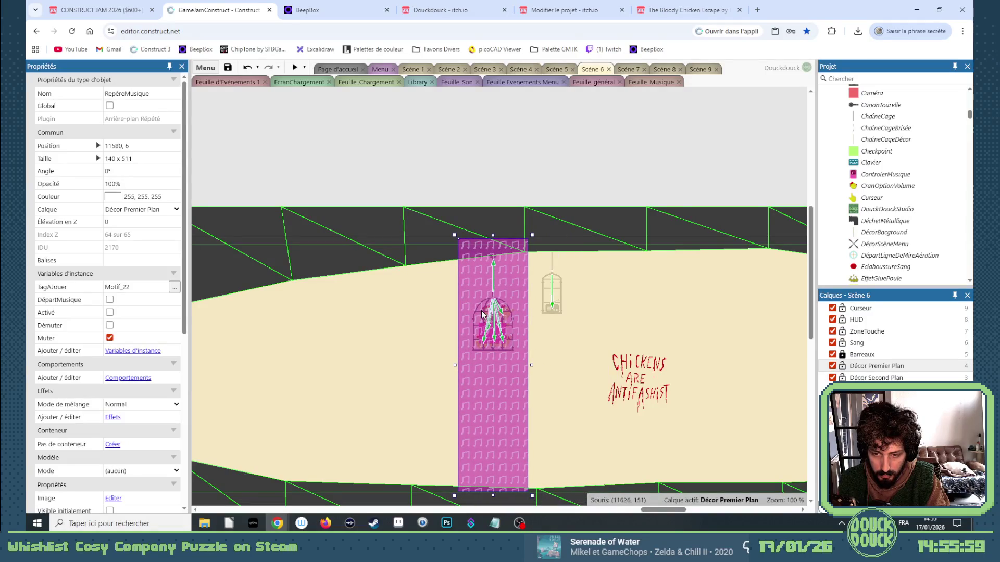
left_click_drag(532, 365, 519, 366)
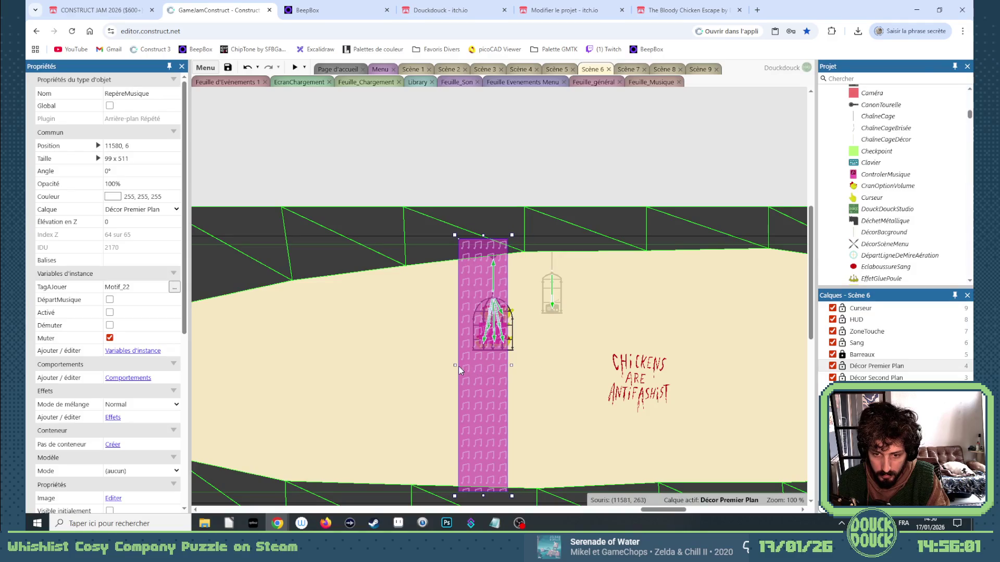
left_click_drag(455, 365, 519, 366)
Step: Set the column's TagAJouer to Motif_11 with Activé and Démuter on, Muter off
left_click(135, 286)
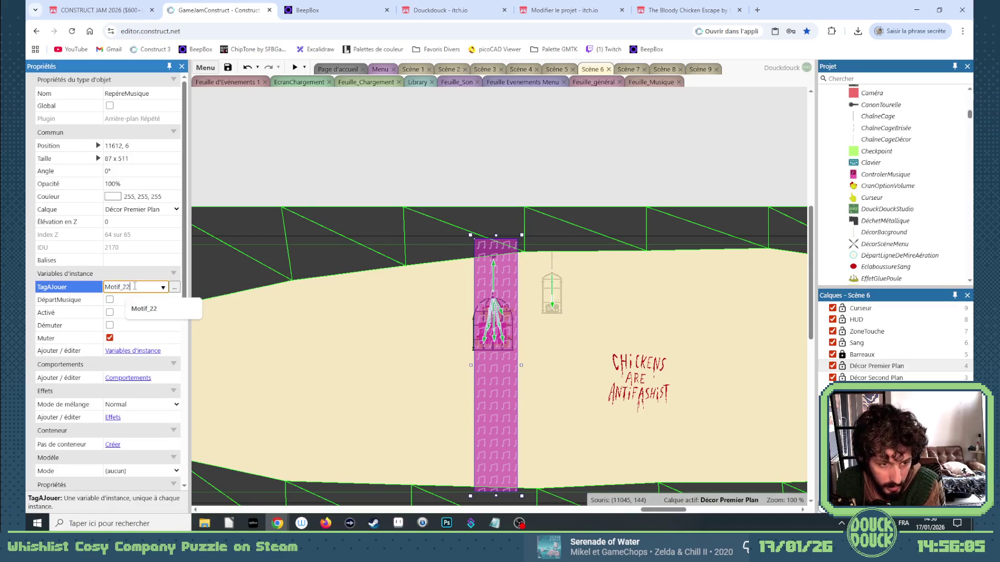
key("BackSpace")
key("BackSpace")
type("11")
left_click(109, 338)
left_click(109, 325)
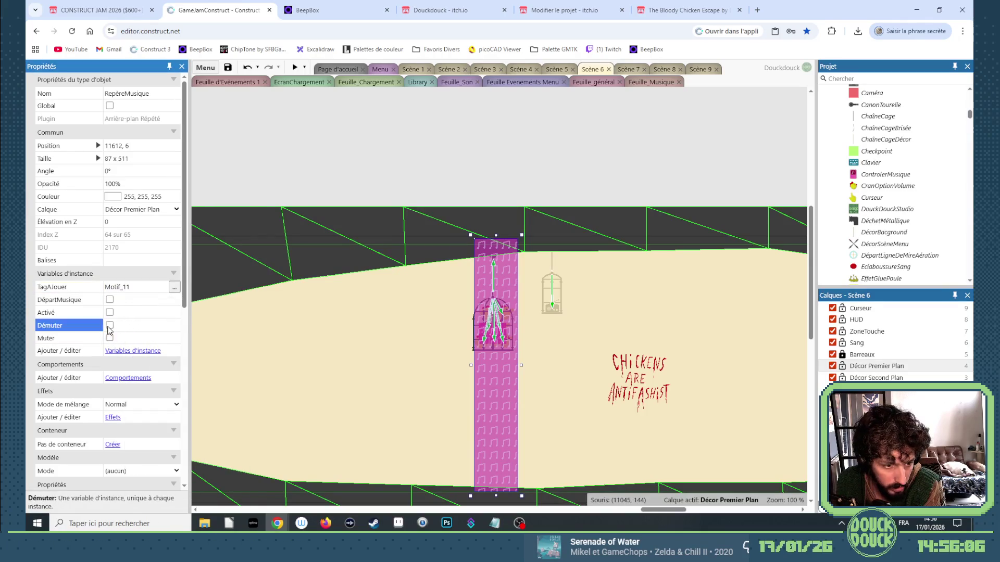
left_click(110, 312)
Step: Reposition the 87 x 511 Motif_11 column back over the cage
left_click_drag(496, 384, 570, 385)
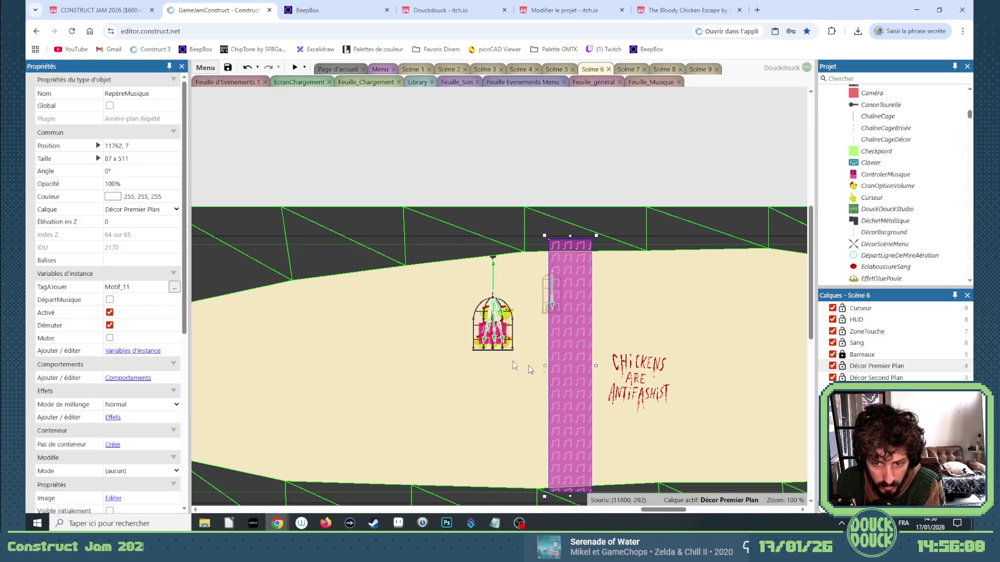
left_click(484, 331)
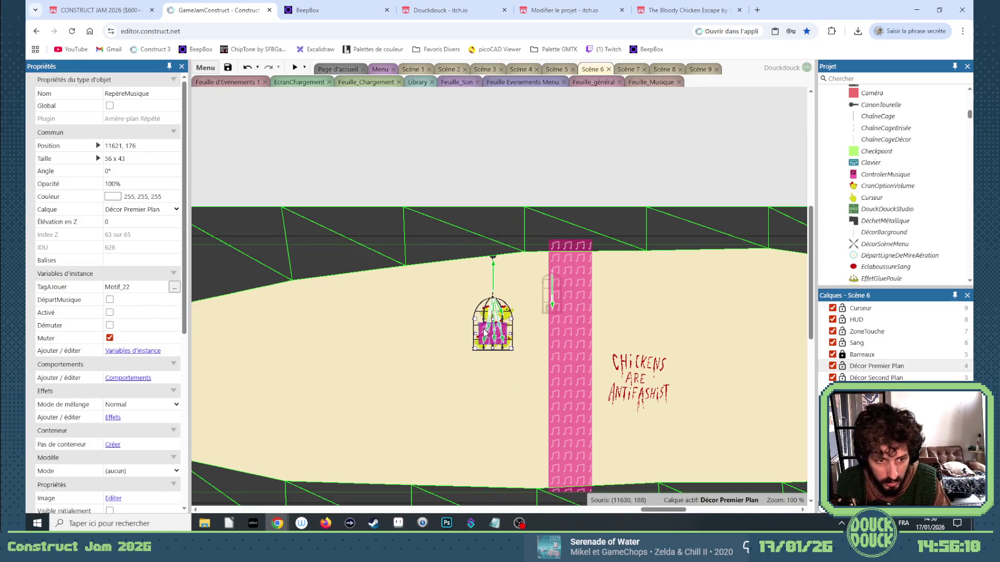
left_click_drag(553, 356, 489, 361)
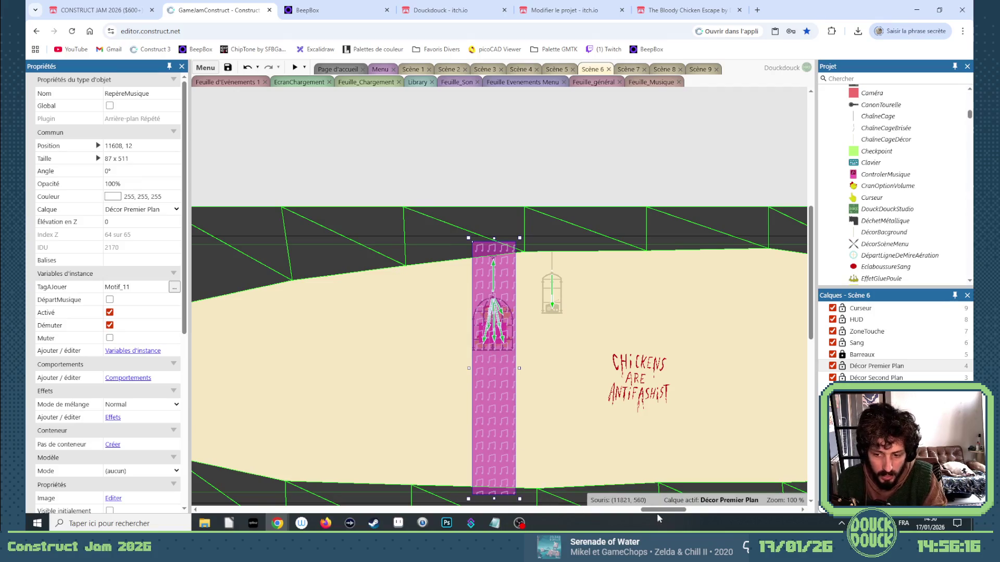
left_click_drag(655, 514, 601, 514)
scroll(513, 401, "down", 3)
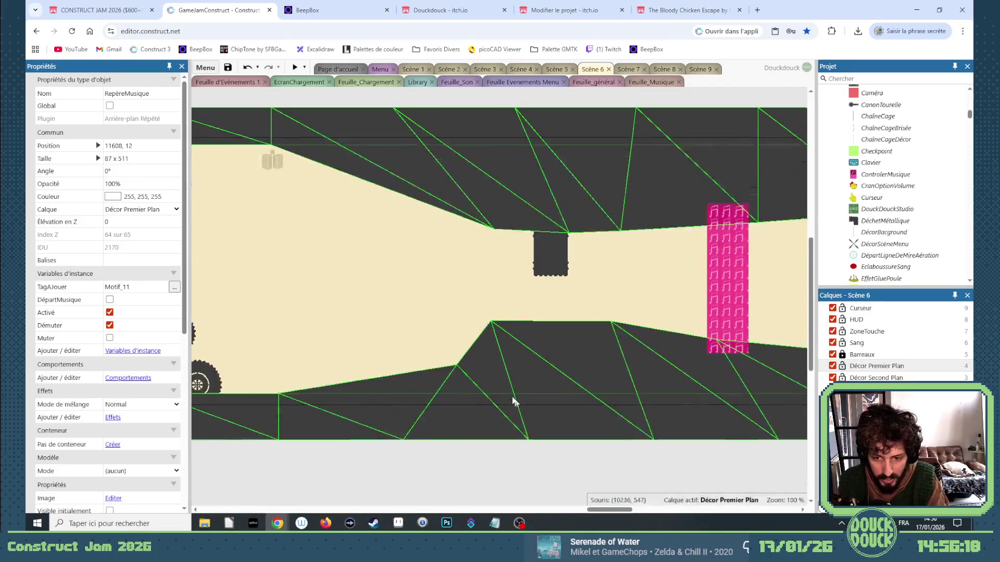
left_click(482, 371)
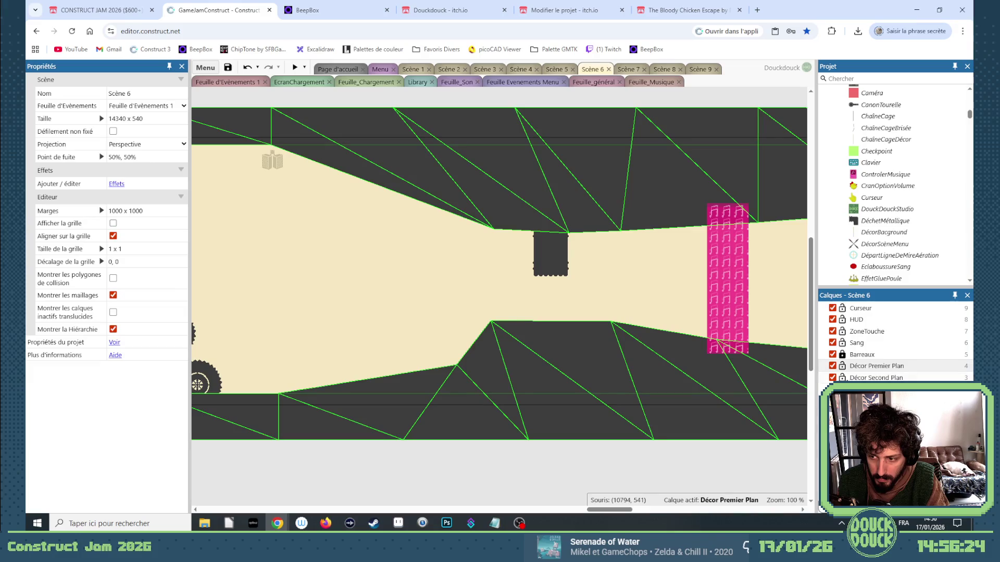
Step: Reset the lower ground's mesh via Maillage > Réinitialiser le maillage
right_click(588, 393)
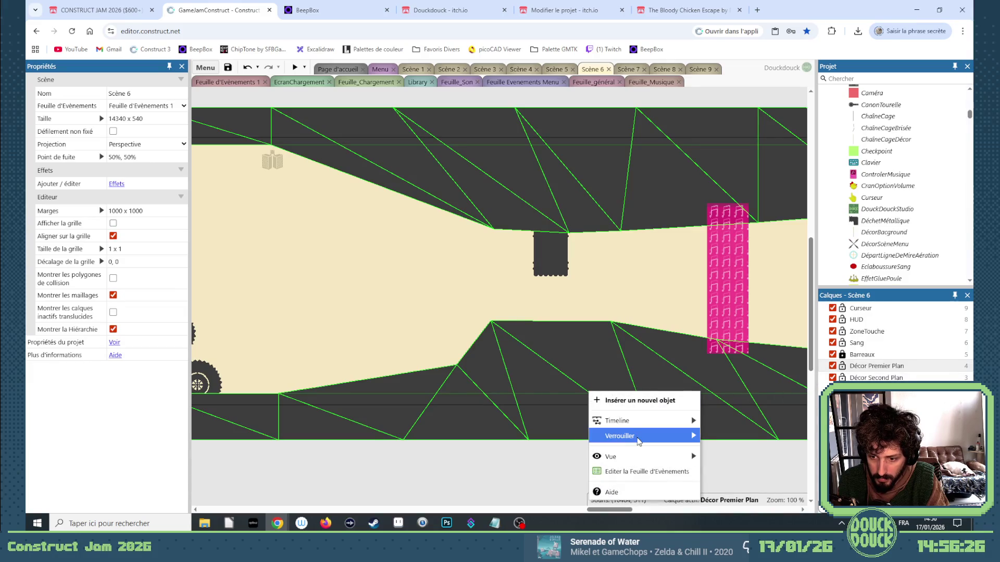
mouse_move(635, 436)
left_click(742, 449)
right_click(541, 418)
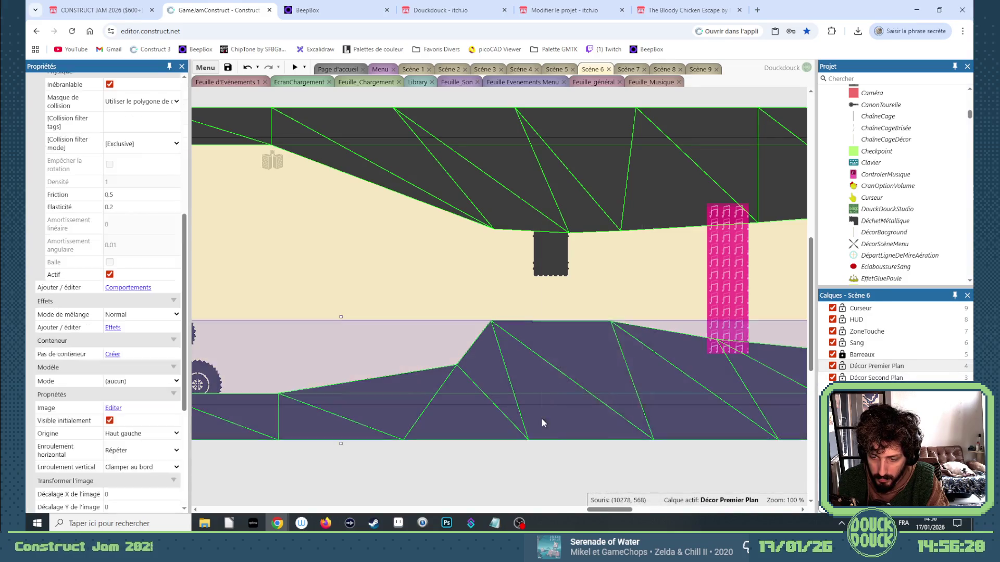
right_click(460, 381)
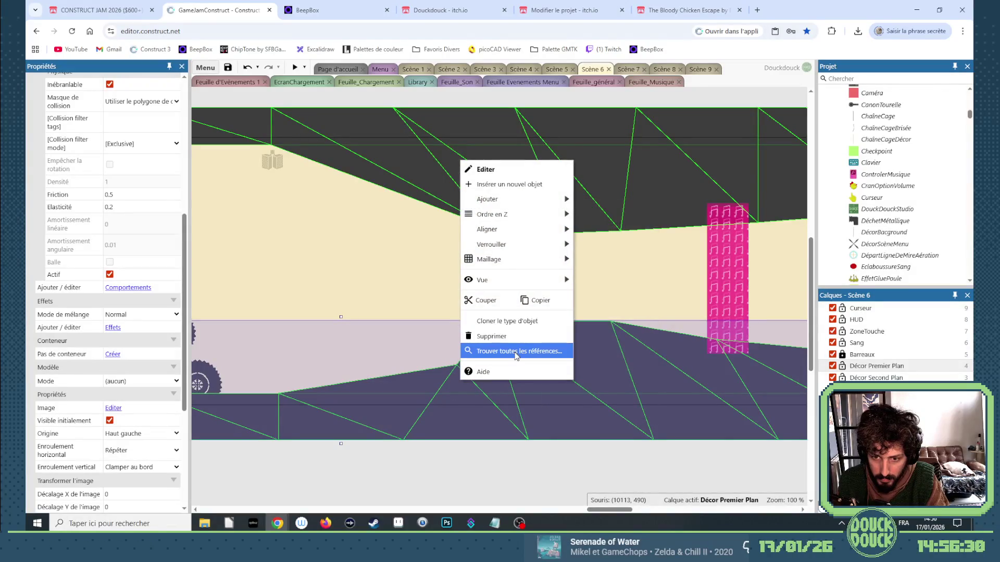
mouse_move(518, 259)
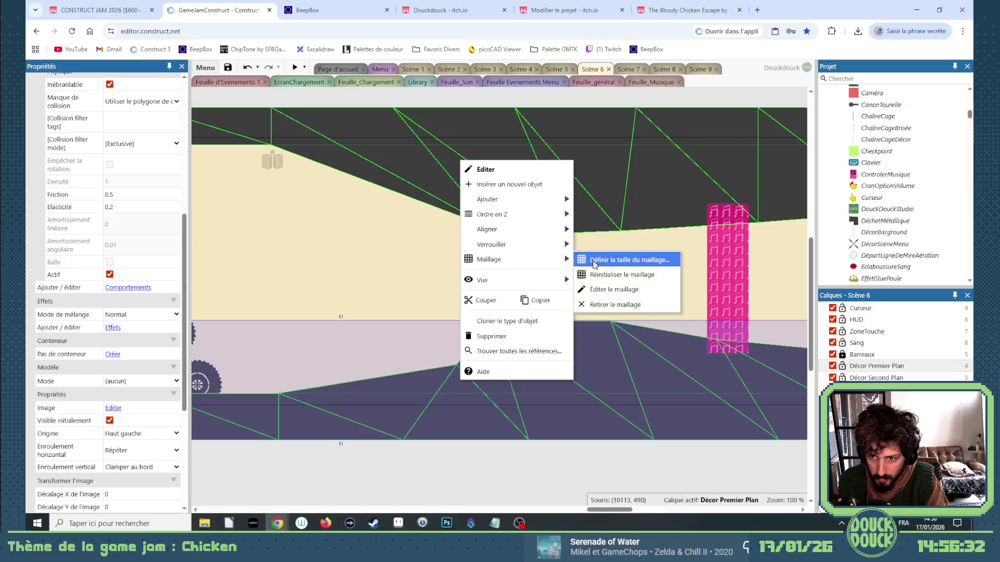
left_click(614, 259)
left_click(517, 313)
right_click(486, 361)
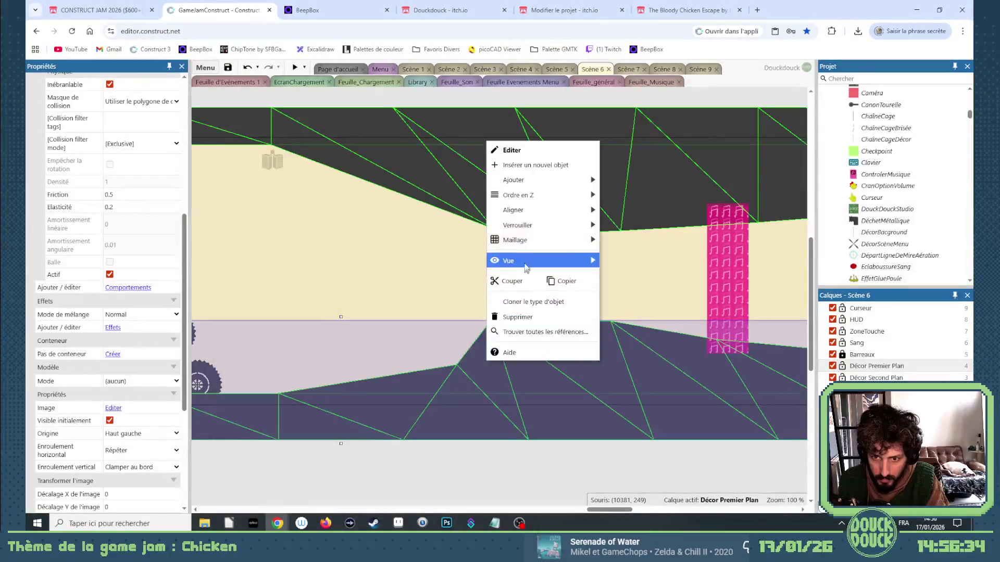
mouse_move(529, 243)
left_click(624, 252)
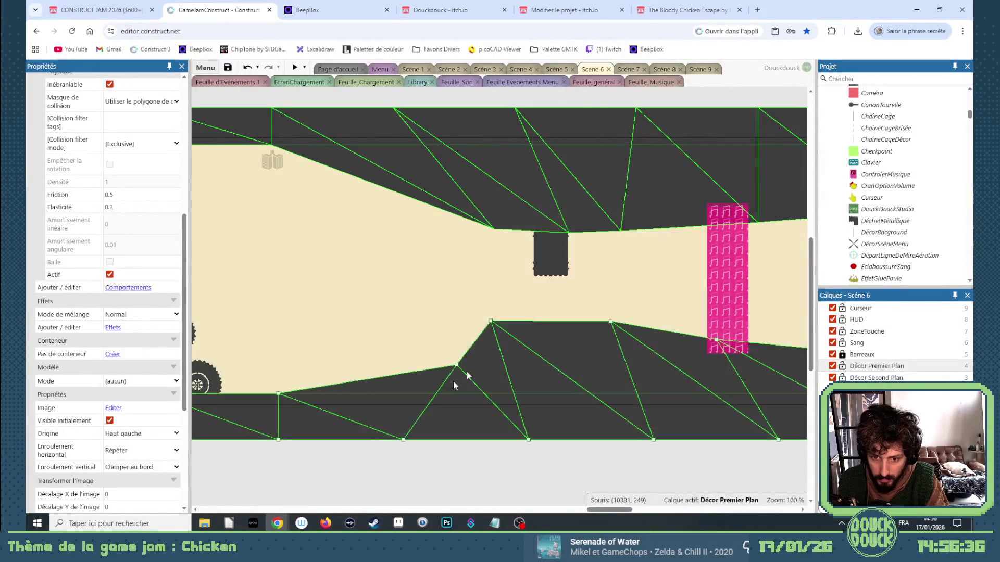
Step: Pull a ground mesh point slightly left and up to 10048, 450, then preview the level
left_click(456, 367)
left_click_drag(448, 362, 434, 358)
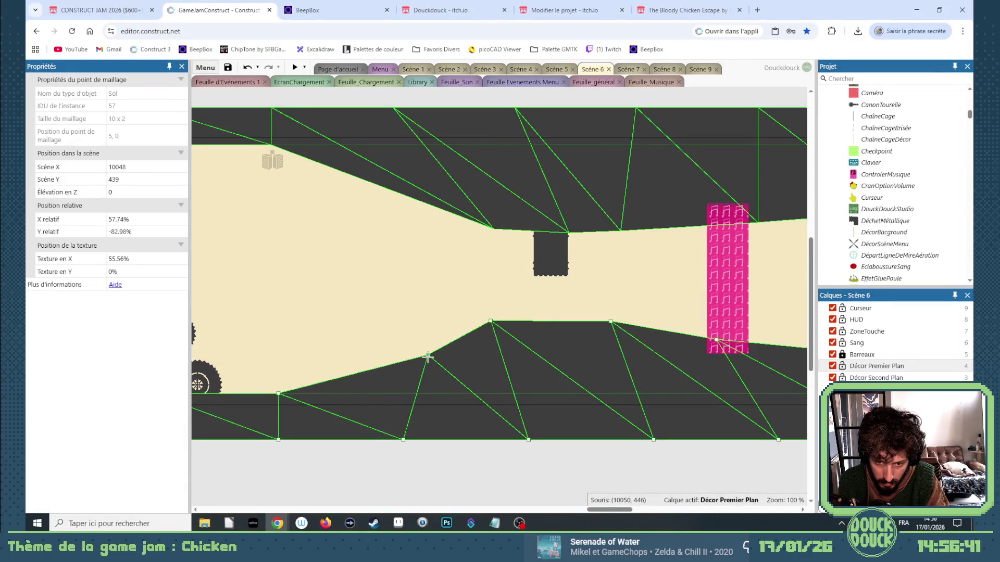
left_click(294, 68)
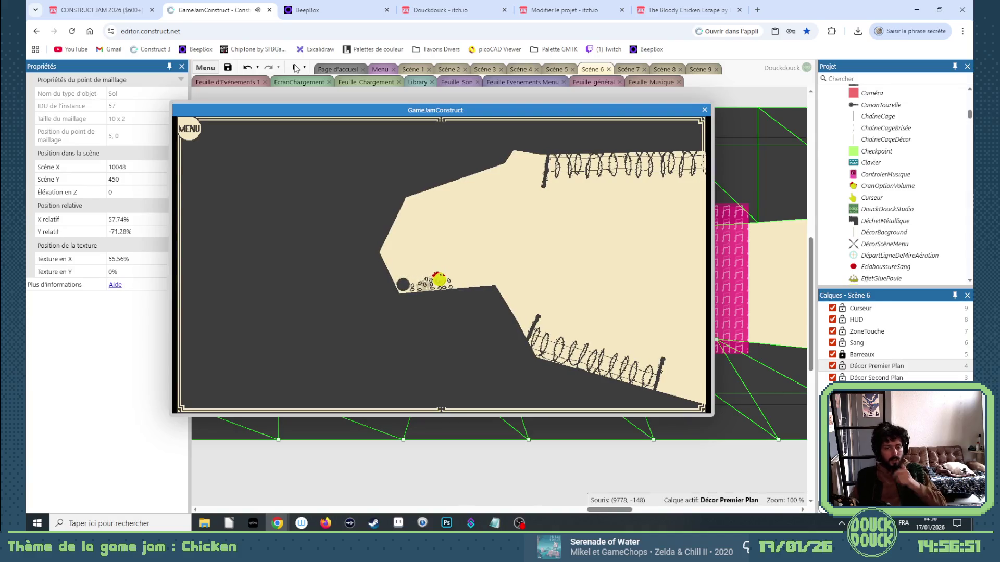
Step: Close the preview and untick Muter on the Motif_3 RepèreMusique marker
left_click(704, 110)
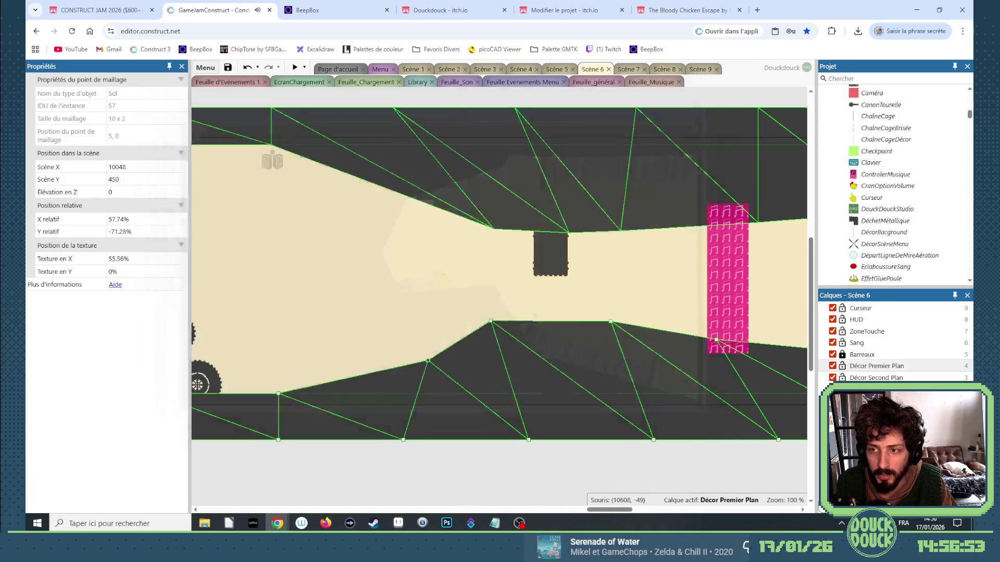
left_click_drag(607, 510, 493, 510)
left_click(467, 373)
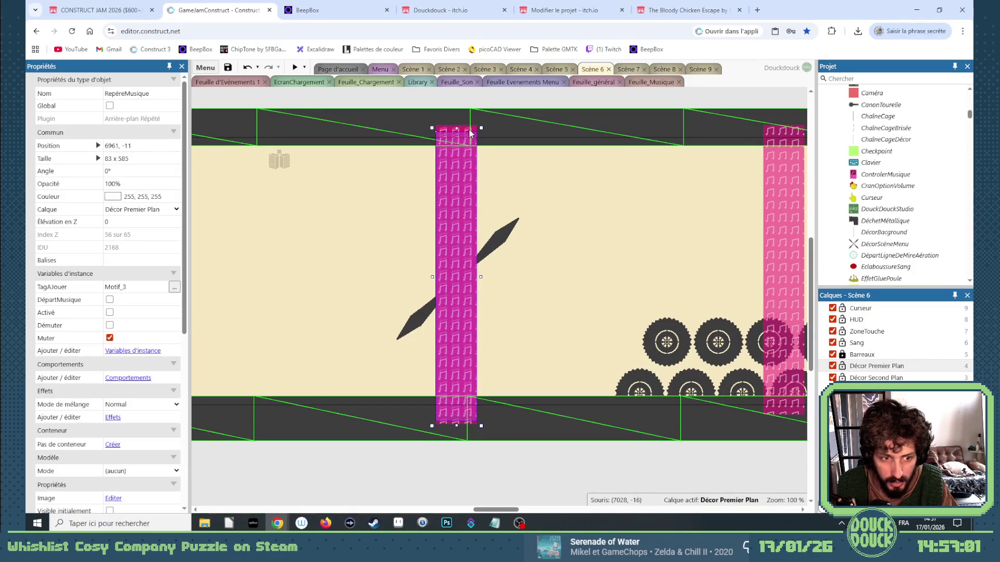
left_click(109, 338)
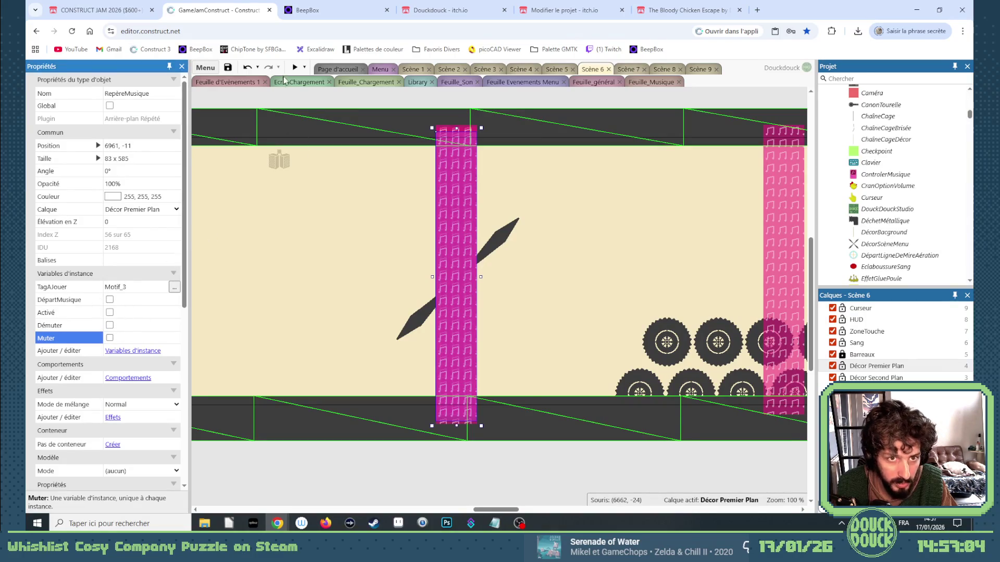
left_click(296, 68)
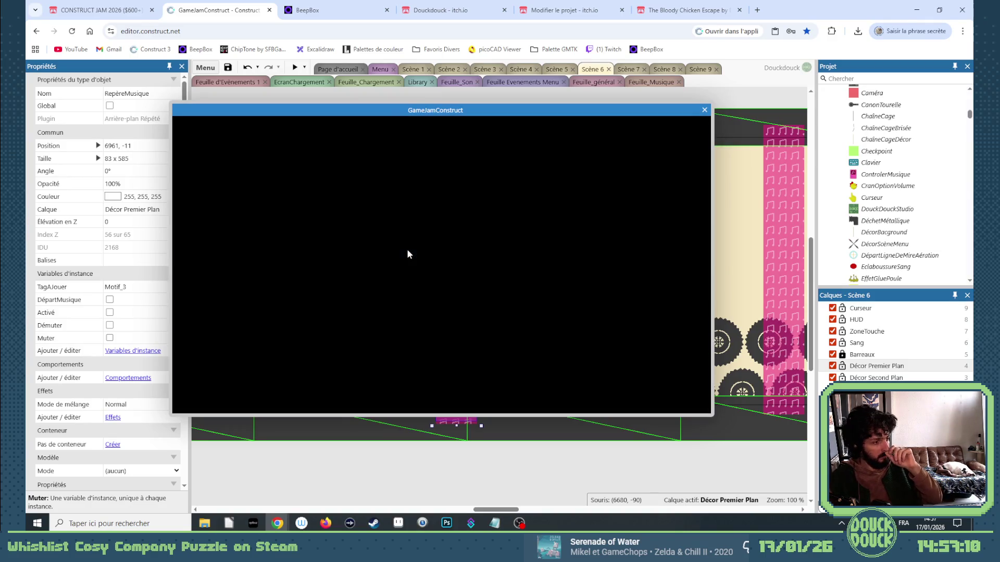
left_click(500, 290)
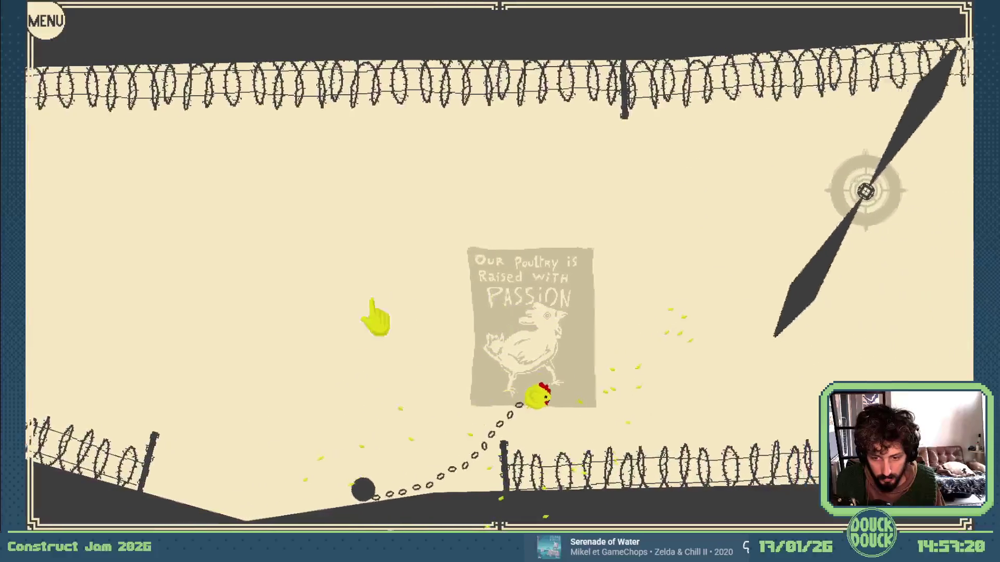
key("Escape")
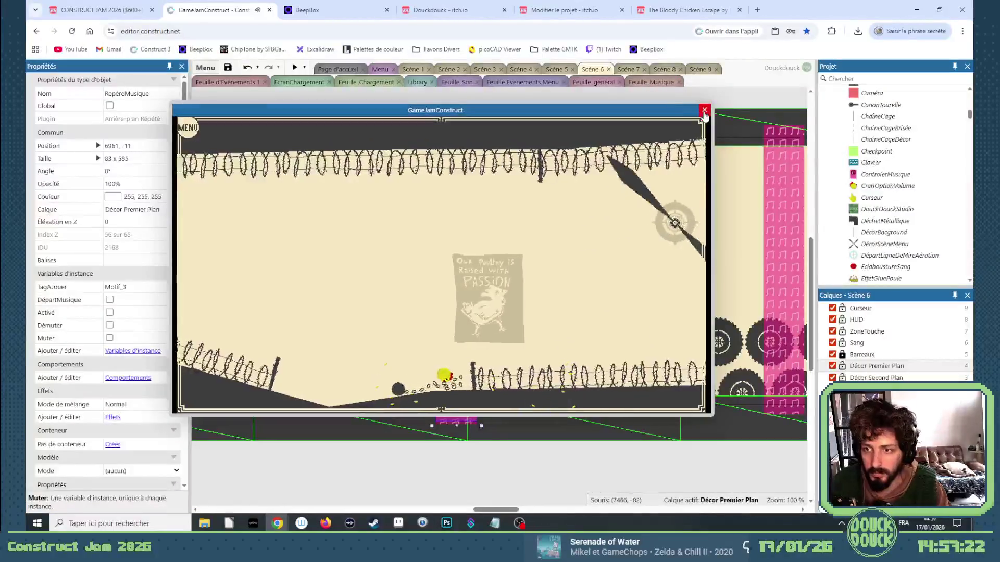
left_click(467, 502)
mouse_move(488, 511)
left_mouse_down()
mouse_move(771, 512)
mouse_move(652, 511)
left_mouse_up()
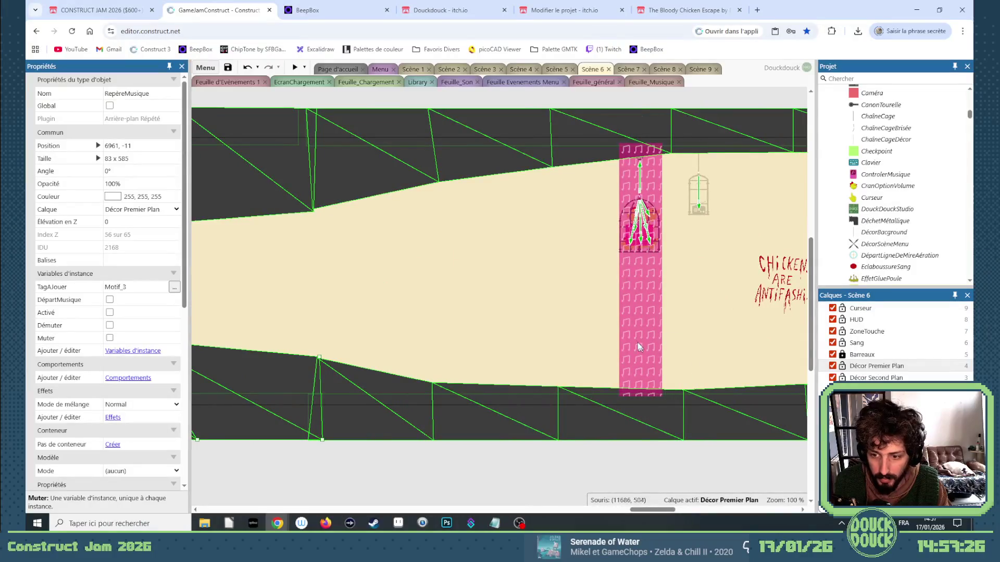
Step: Remove a music pillar, shorten the Motif_11 marker to 87 x 304, and preview fullscreen
key("ctrl+z")
key("ctrl+z")
key("ctrl+z")
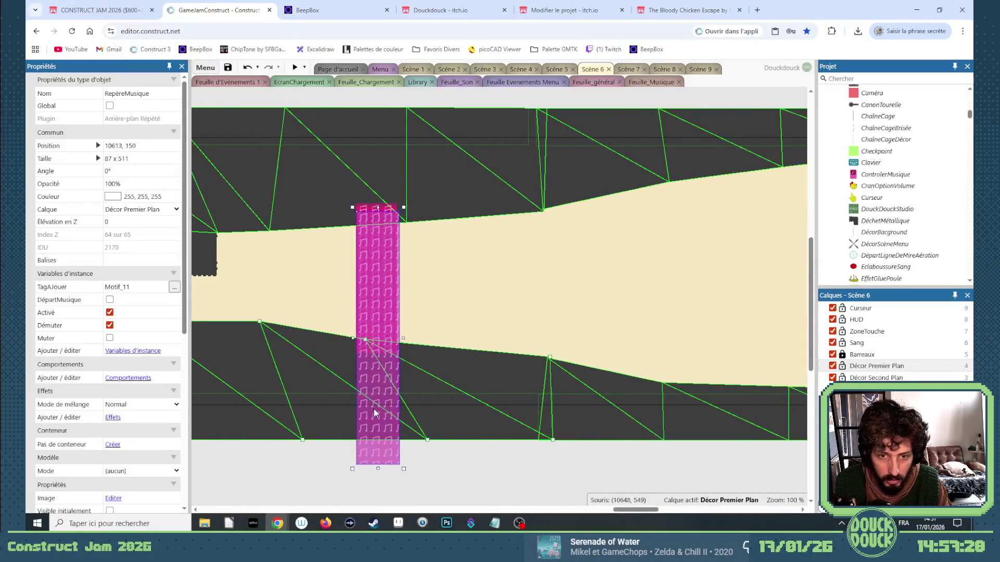
left_click_drag(375, 411, 374, 409)
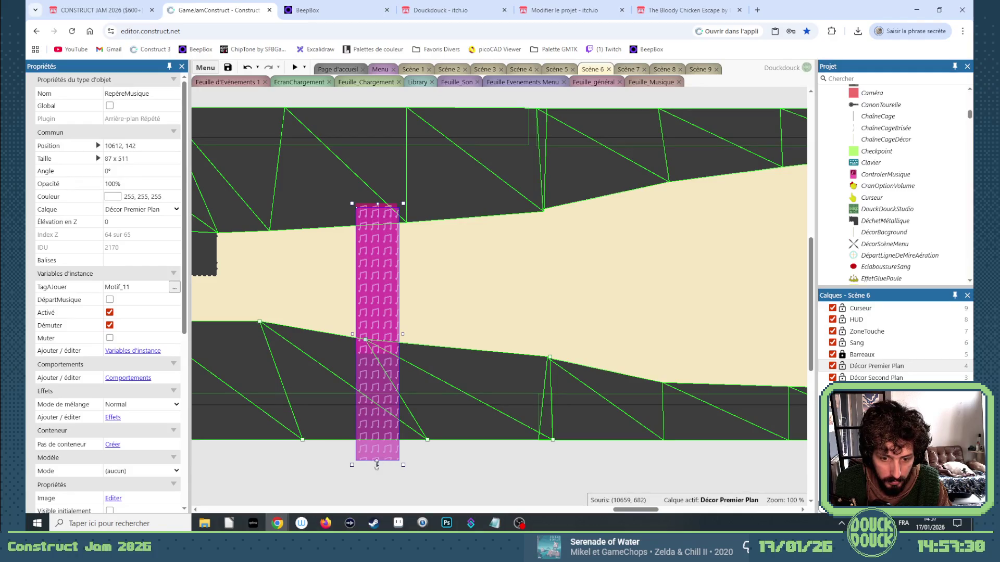
left_click_drag(377, 466, 371, 376)
scroll(358, 248, "up", 5, "ctrl")
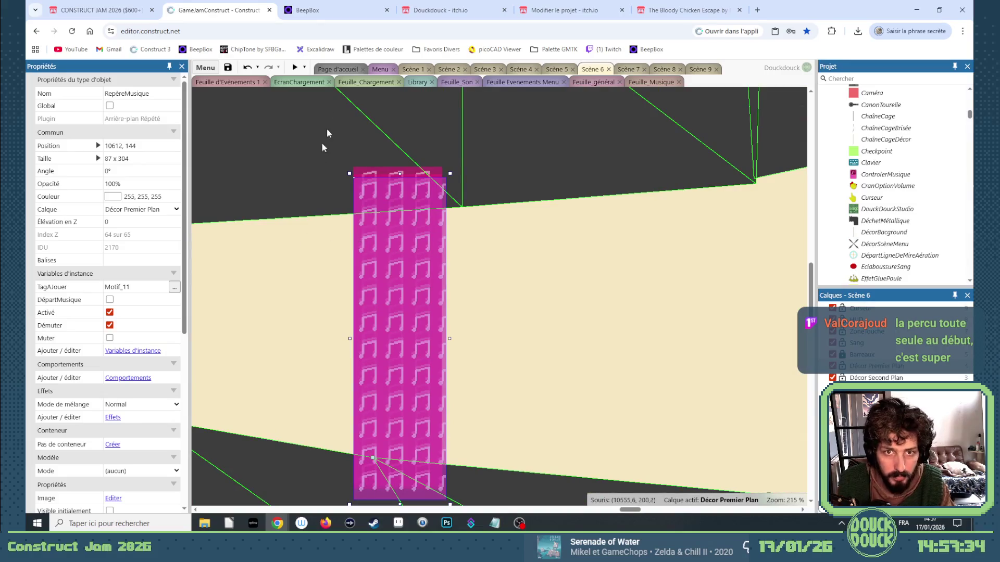
left_click(296, 67)
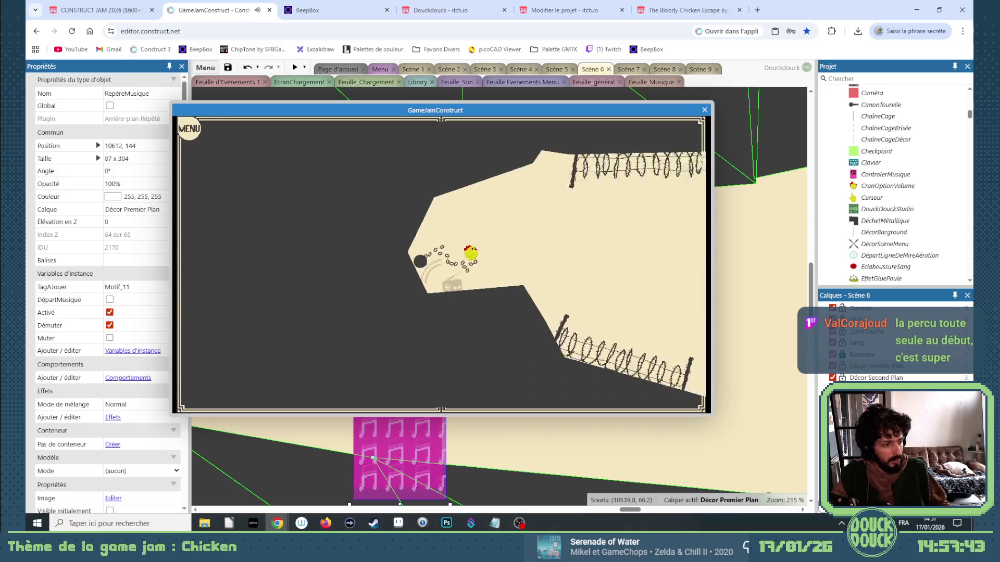
left_click(587, 196)
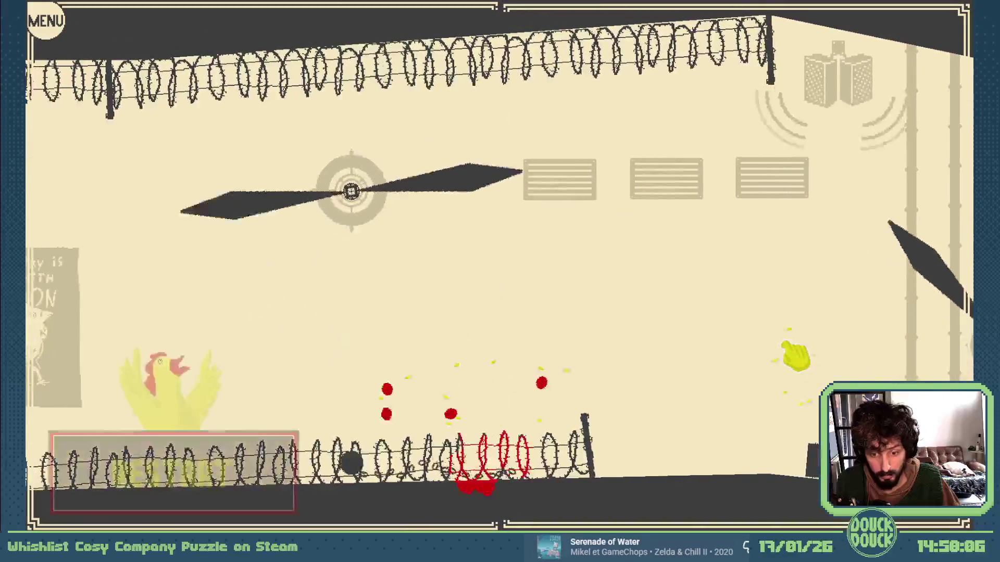
Step: Restart the level and flap the chicken up off the fence
left_click(264, 446)
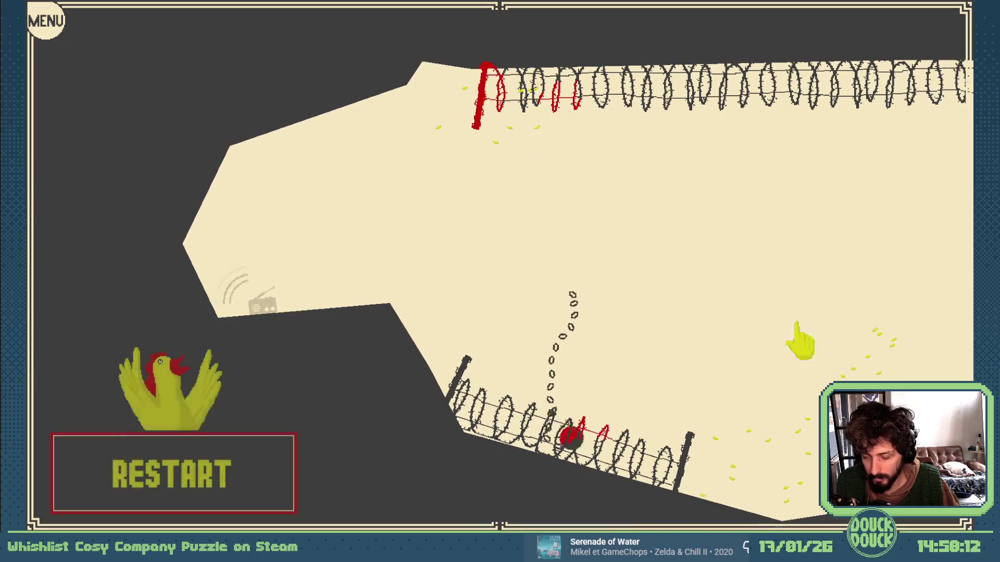
left_click(288, 445)
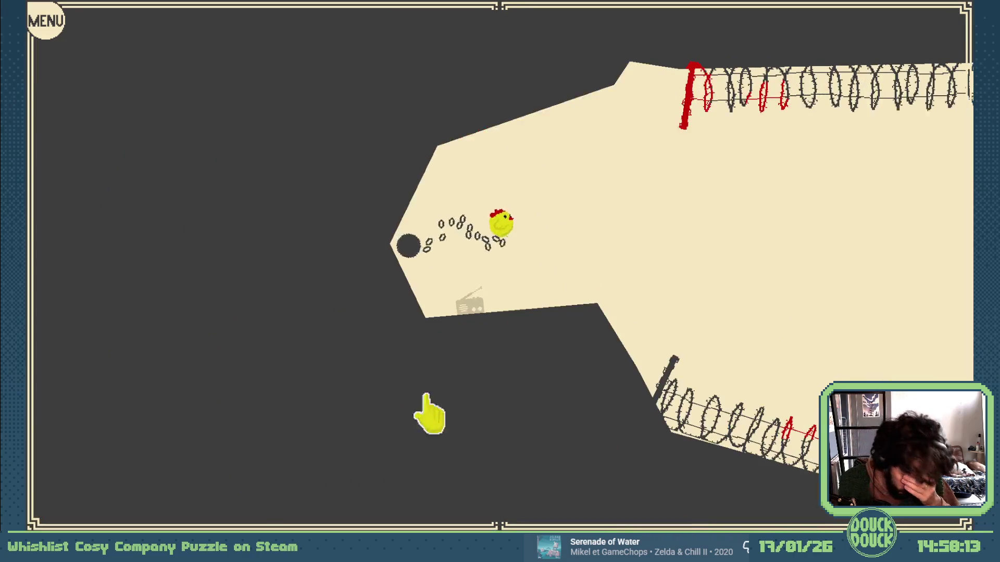
left_click(893, 365)
left_click(906, 361)
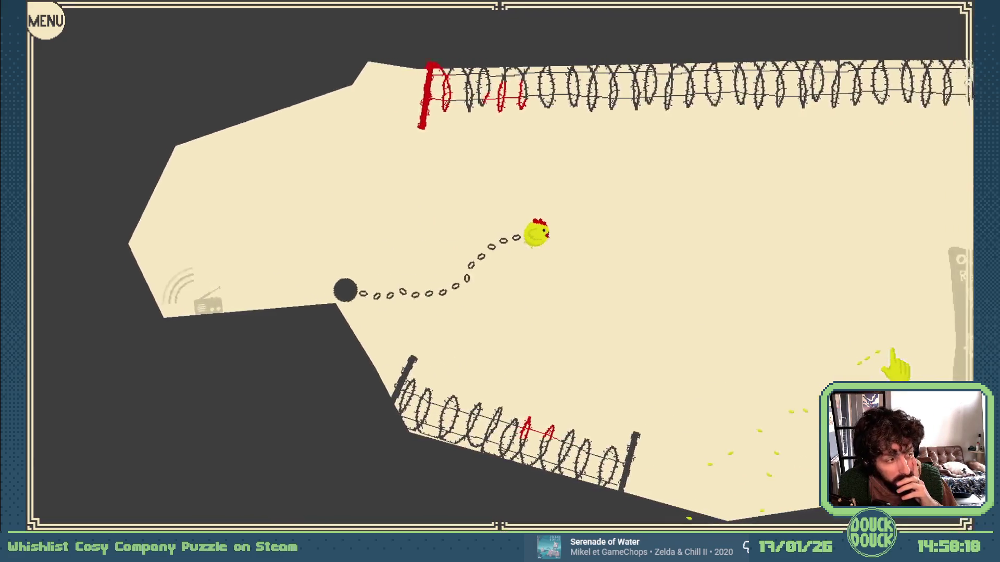
left_click(895, 365)
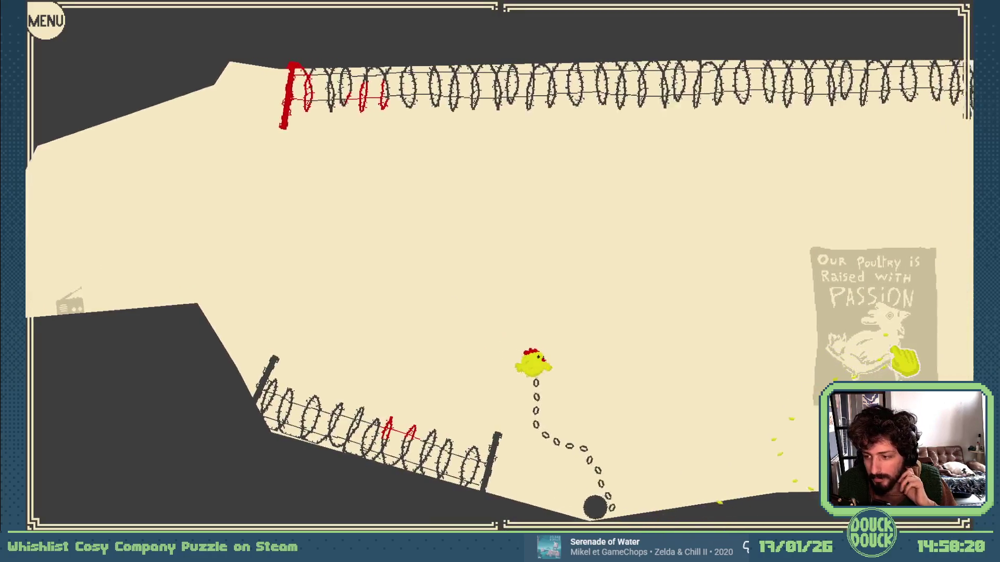
left_click(903, 360)
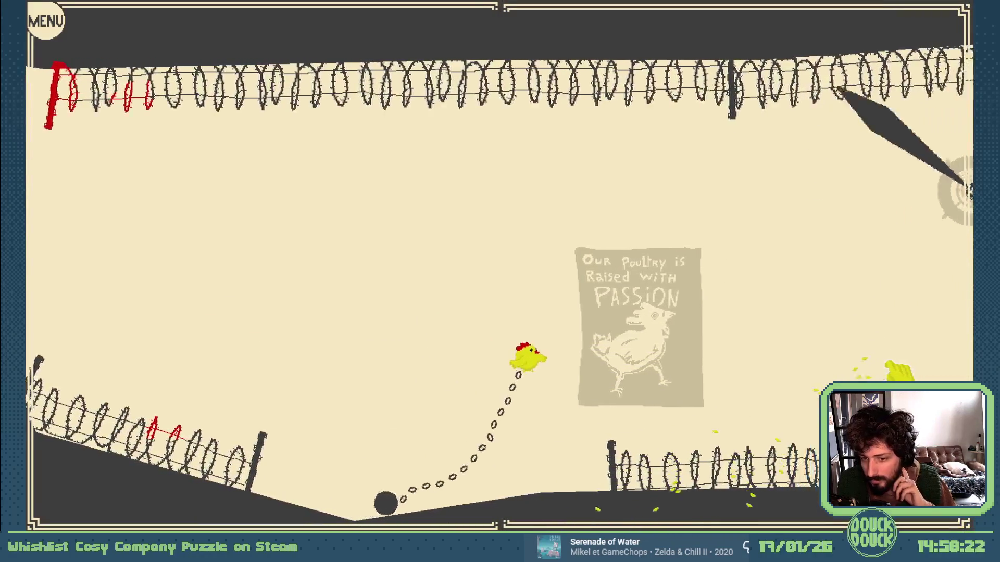
left_click(898, 370)
left_click(896, 372)
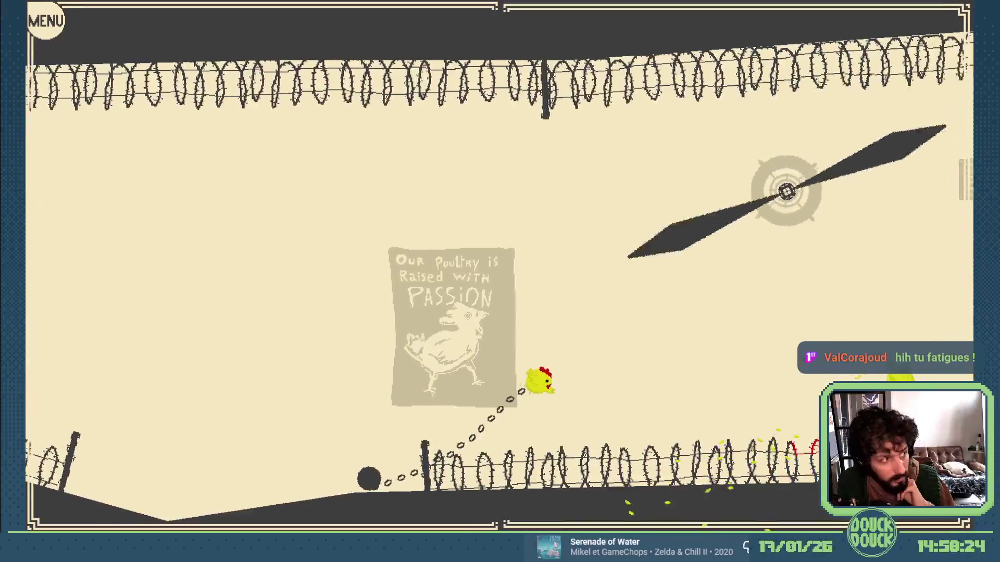
left_click(897, 375)
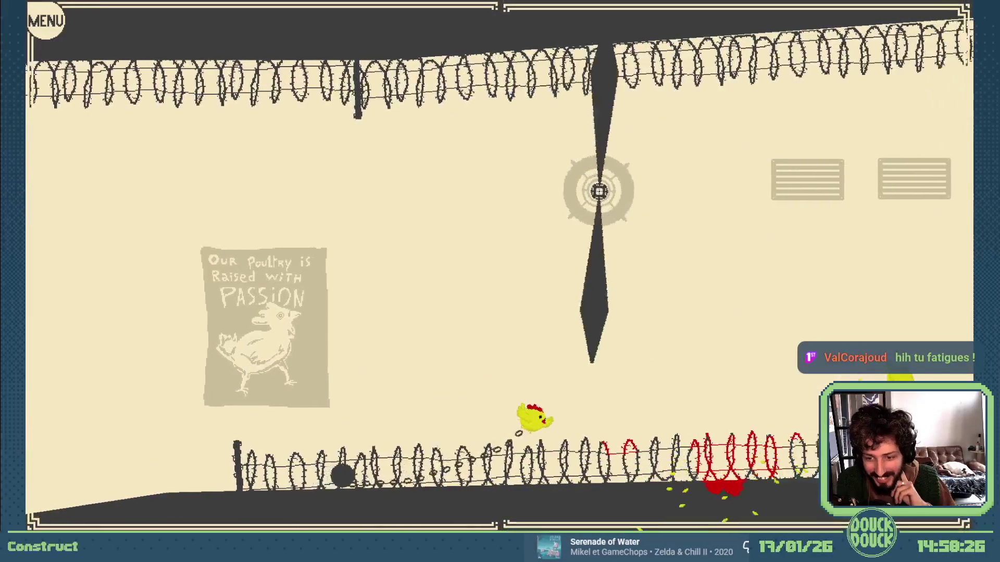
left_click(898, 376)
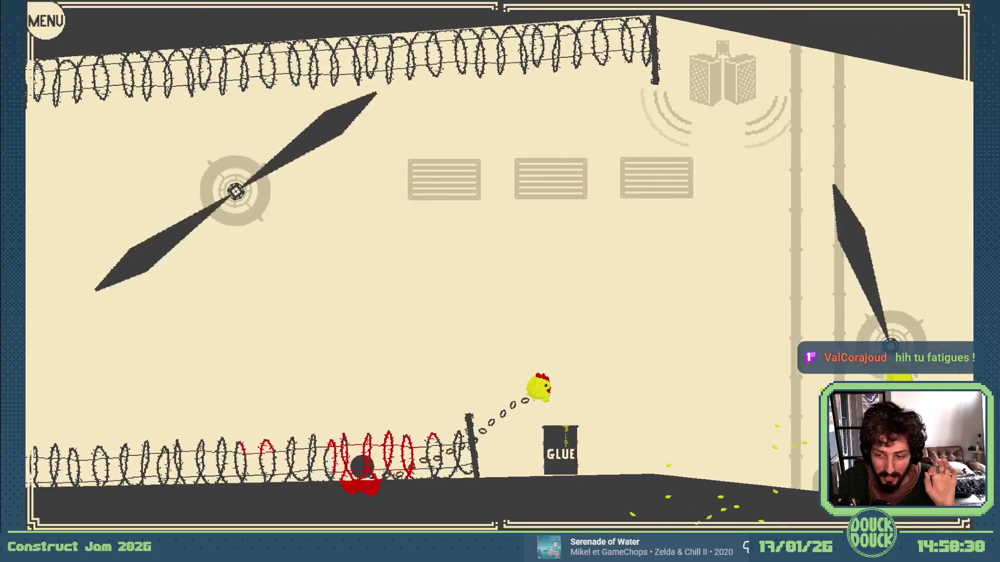
Step: Fly the chained chicken past the rotating platform and propeller blades
left_click(901, 376)
left_click(901, 376)
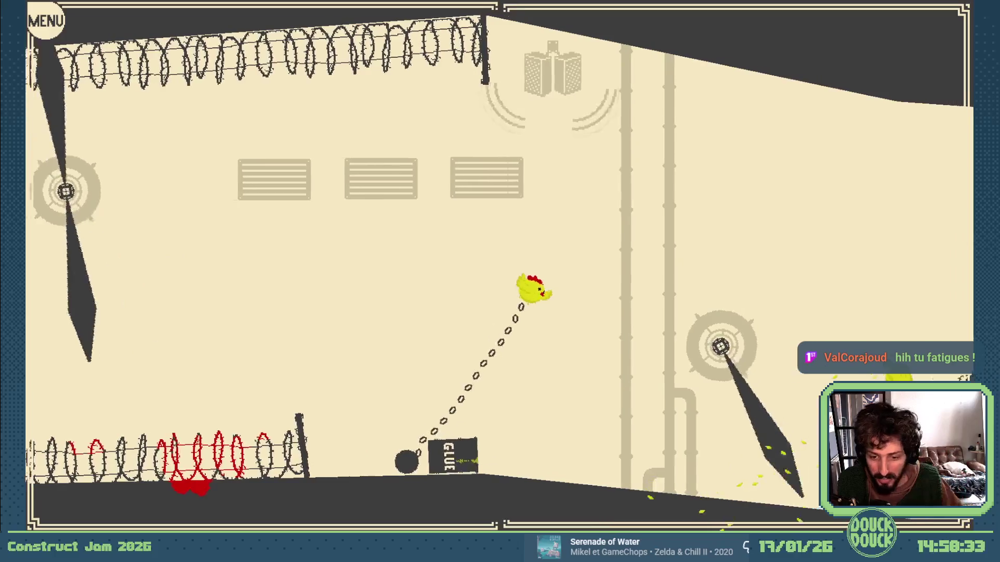
left_click(769, 294)
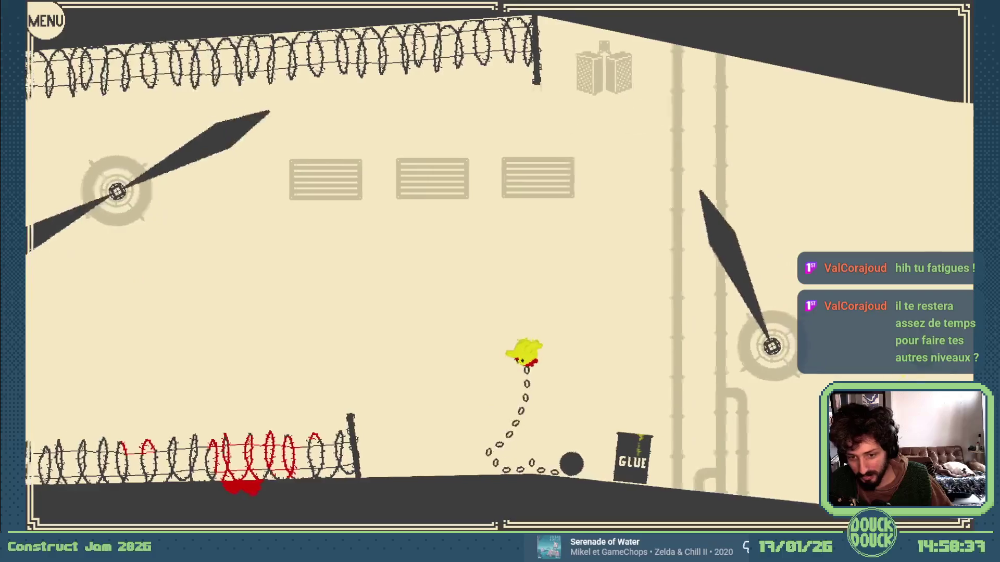
left_click(913, 375)
left_click(786, 417)
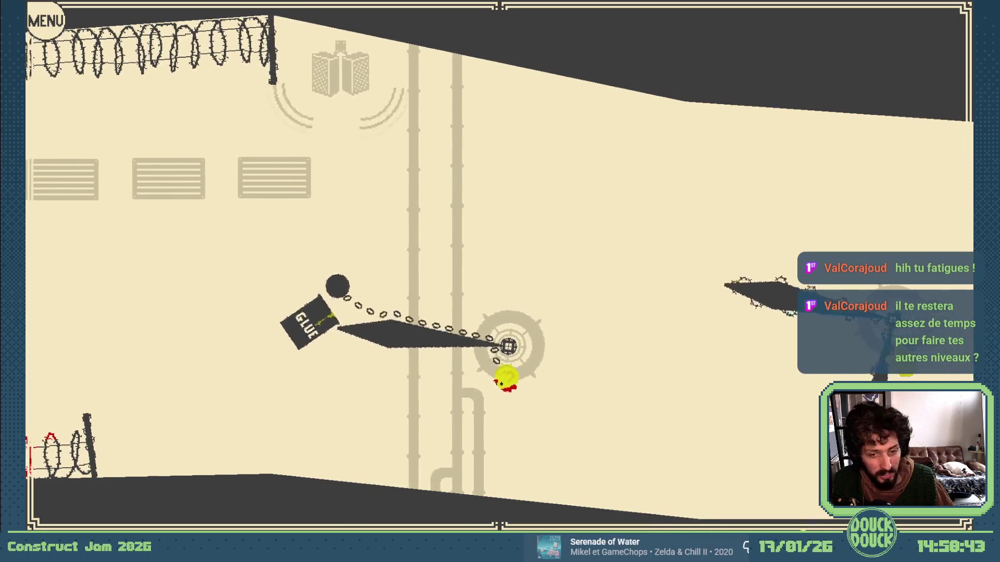
key("space")
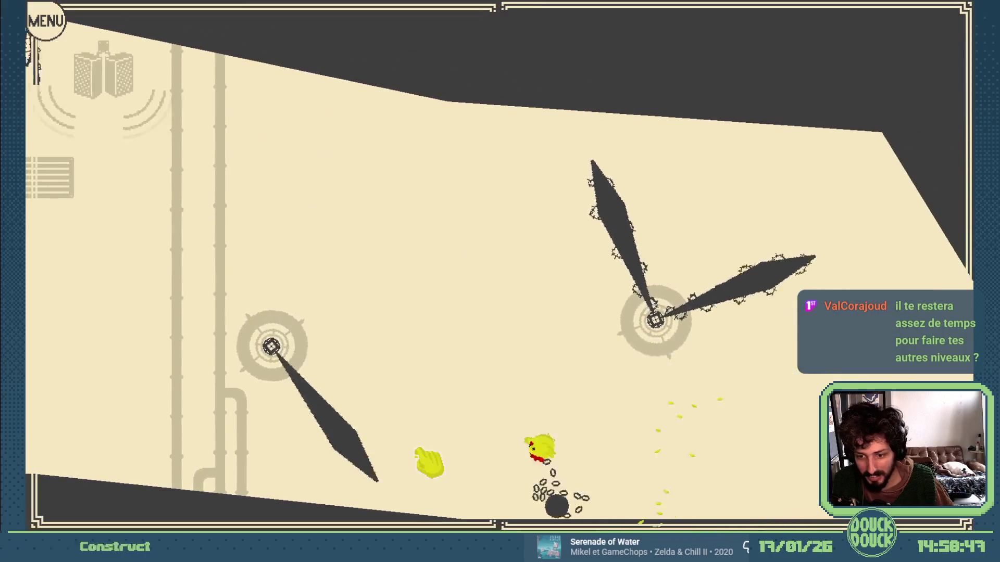
key("space")
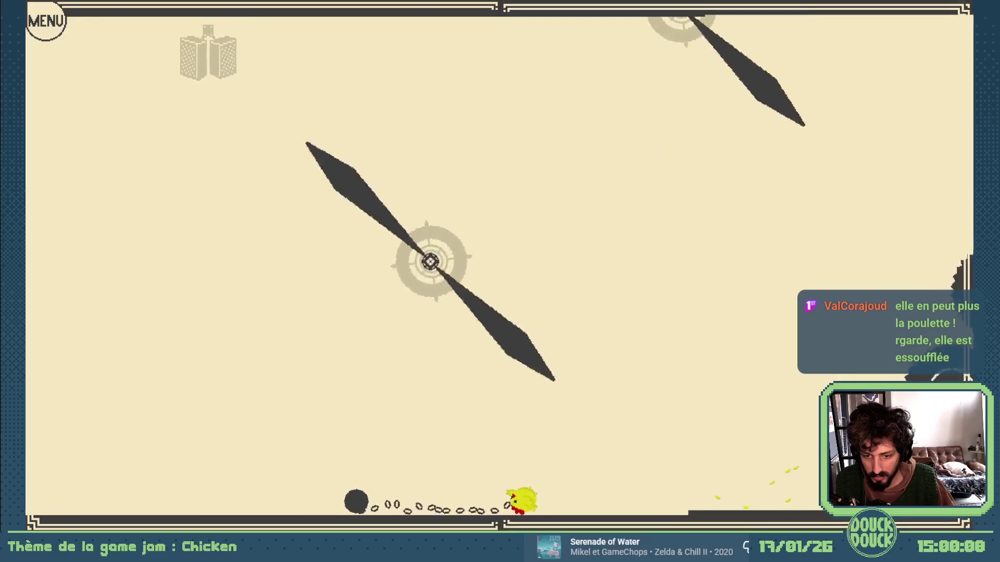
Step: Lift the chick off the floor and fly it upward dragging its chain toward the flock room
left_click(478, 429)
left_click(471, 391)
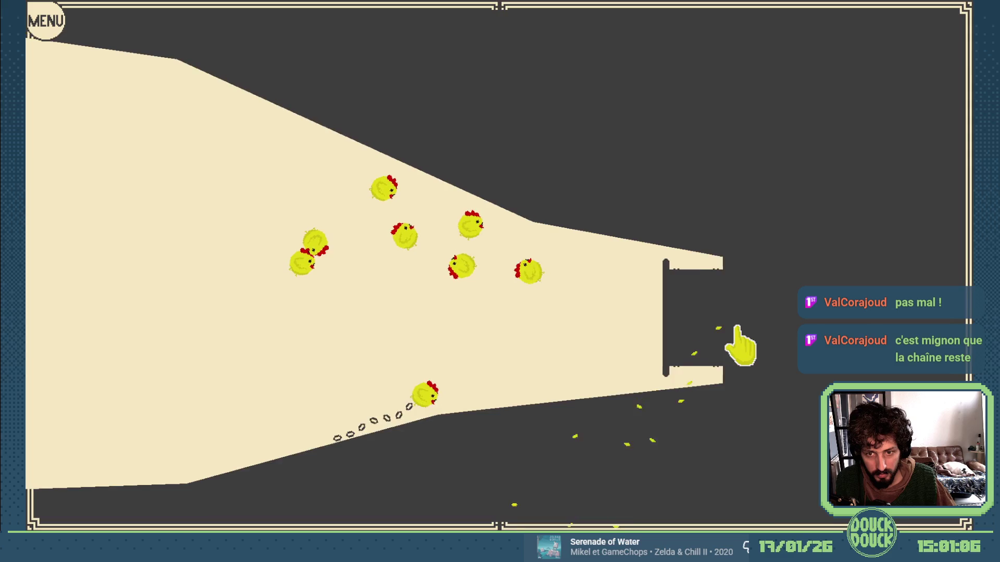
Step: Fly the chick to the level exit, leave fullscreen, and close the preview
left_click(742, 335)
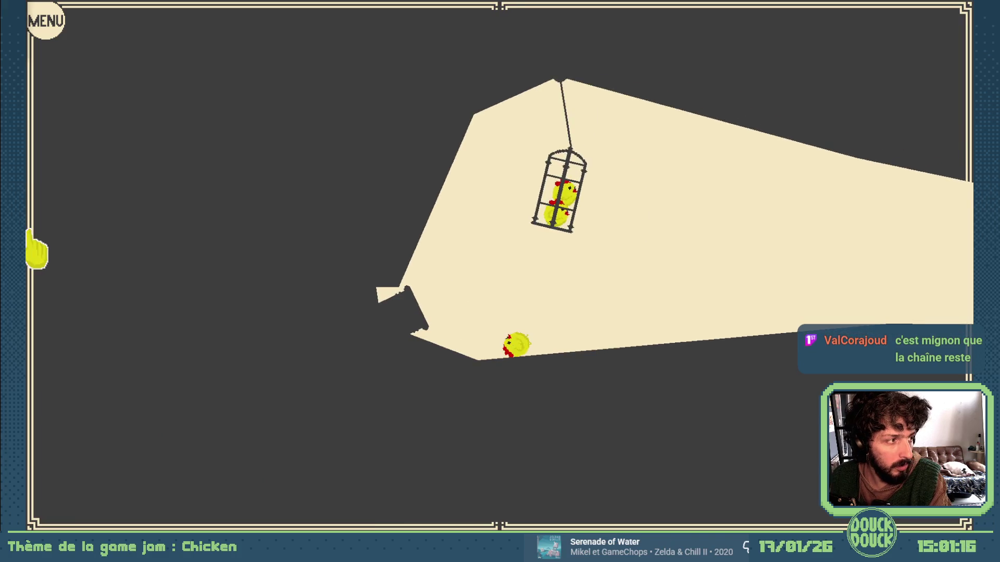
key("Escape")
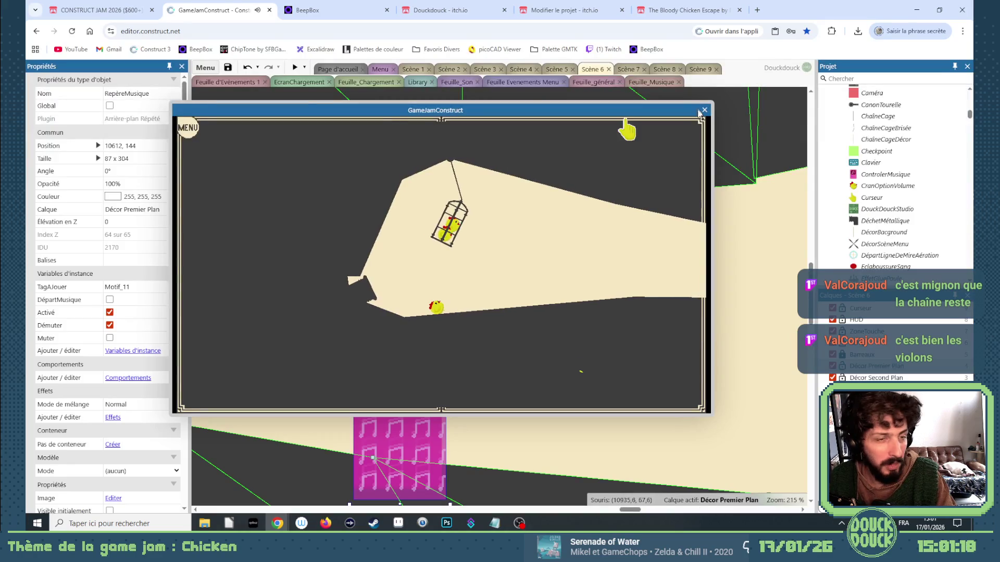
left_click(704, 110)
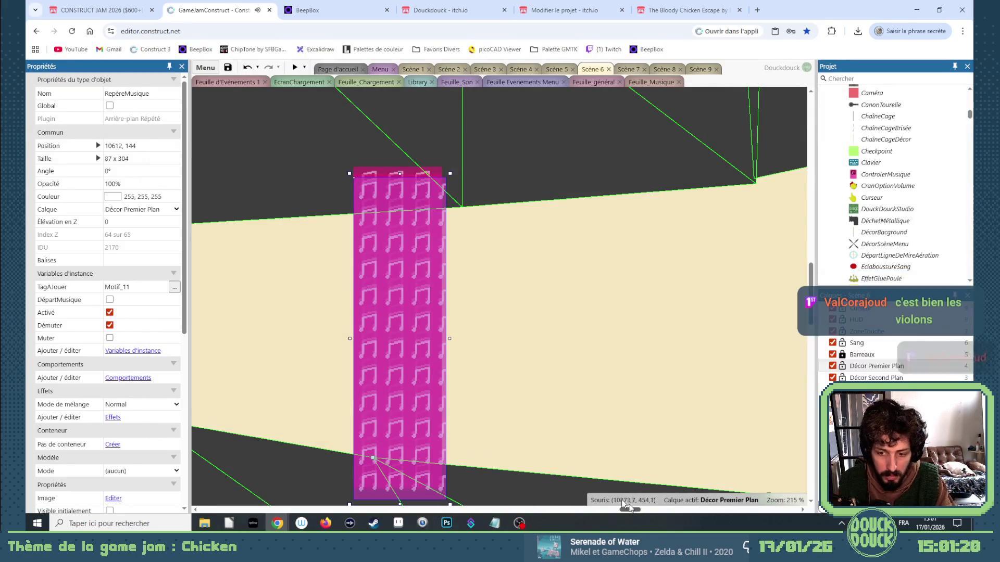
Step: Move the Motif_22 marker into the corridor, stretch it to 84 x 282, then open Scène 5
scroll(500, 409, "down", 2)
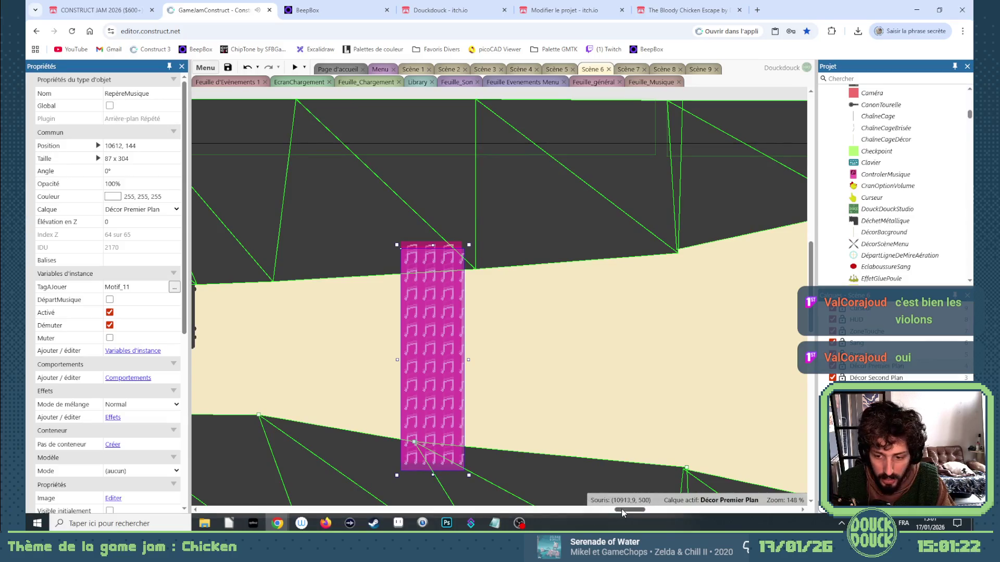
left_click_drag(623, 513, 657, 513)
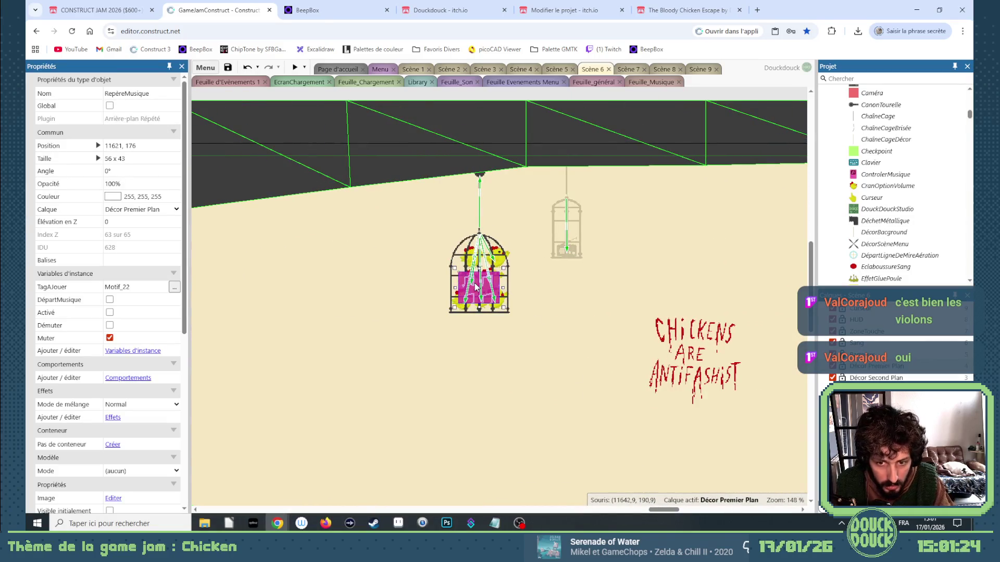
left_click_drag(153, 359, 318, 336)
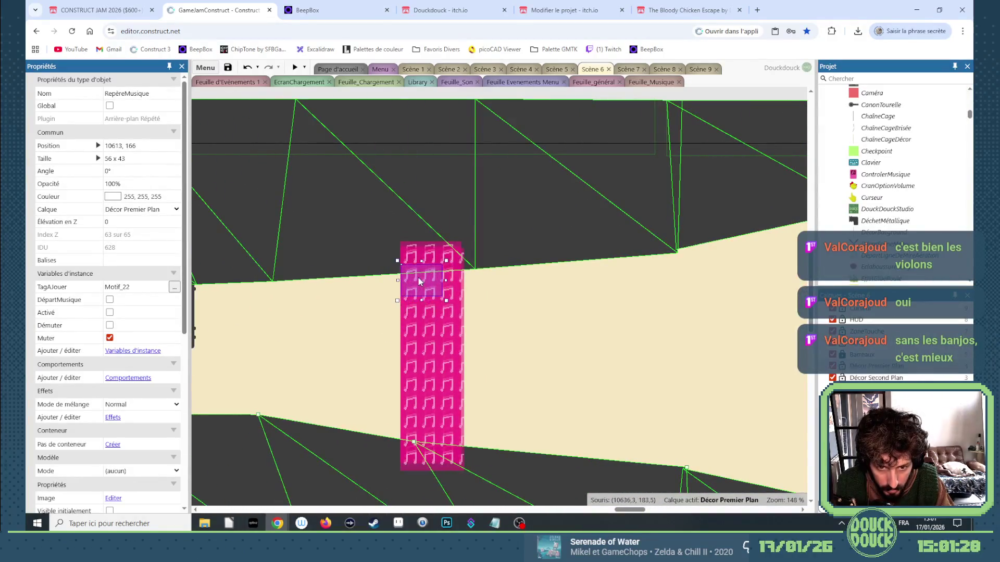
left_click_drag(421, 301, 421, 446)
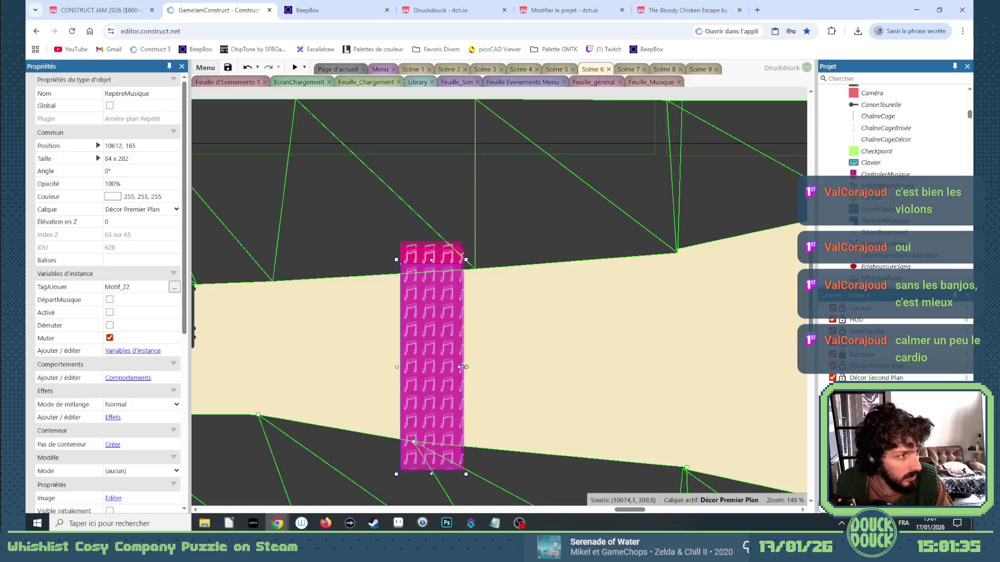
mouse_move(627, 514)
left_mouse_down()
mouse_move(669, 515)
mouse_move(483, 521)
mouse_move(411, 513)
mouse_move(635, 488)
left_mouse_up()
scroll(423, 508, "down", 3)
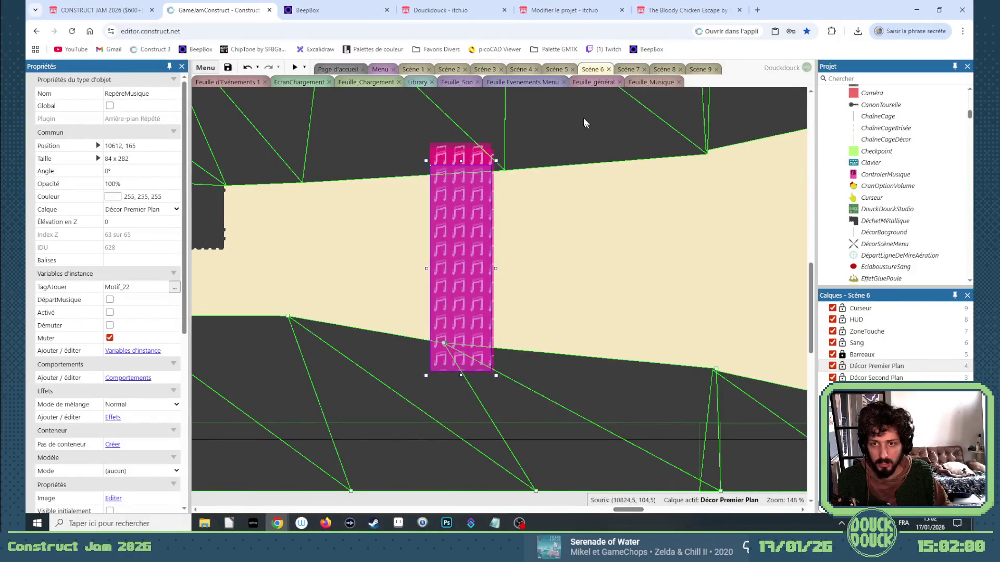
left_click(556, 69)
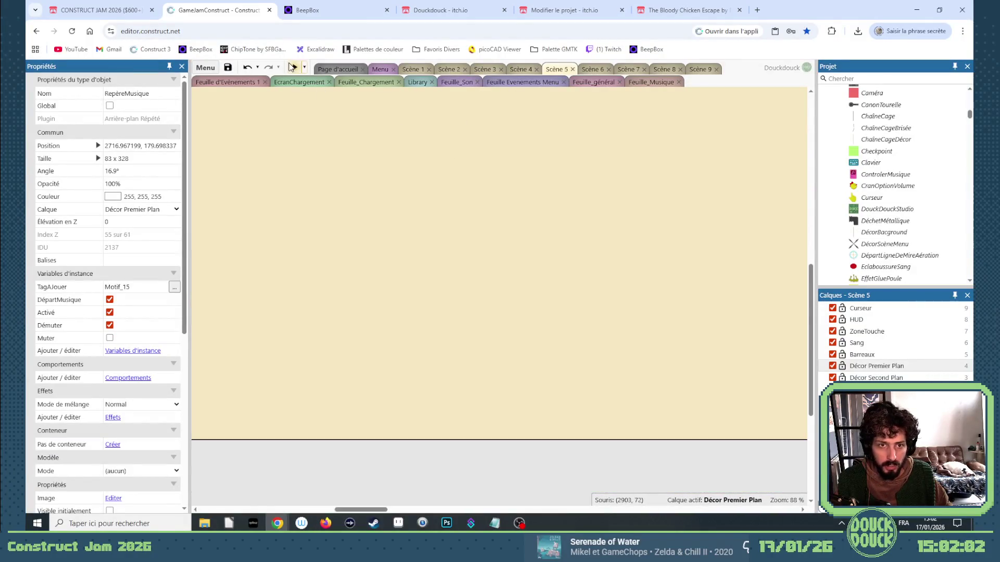
Step: Preview Scène 5 fullscreen, abandon the remaining chickens, restart the level and flap the chicken
left_click(292, 67)
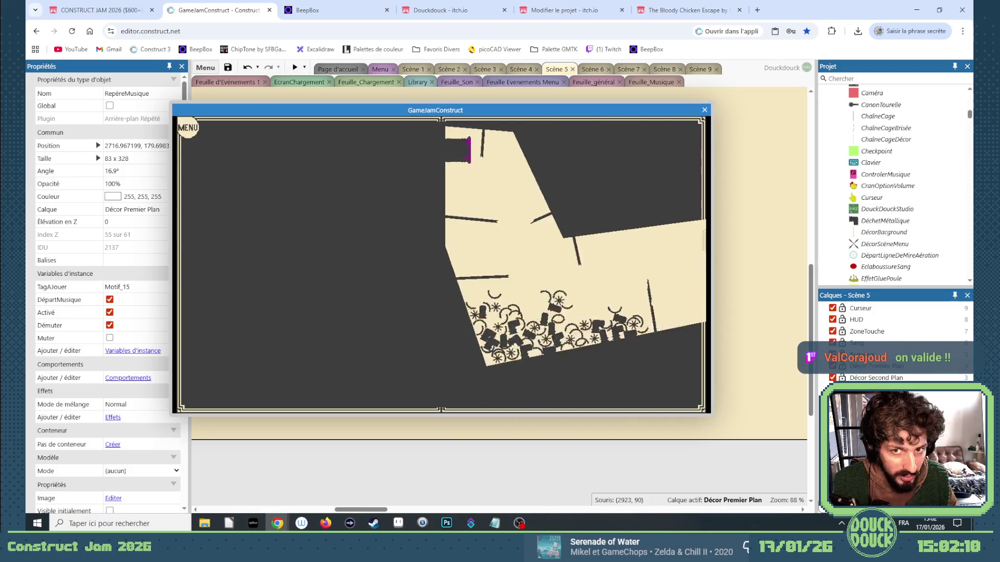
left_click(656, 270)
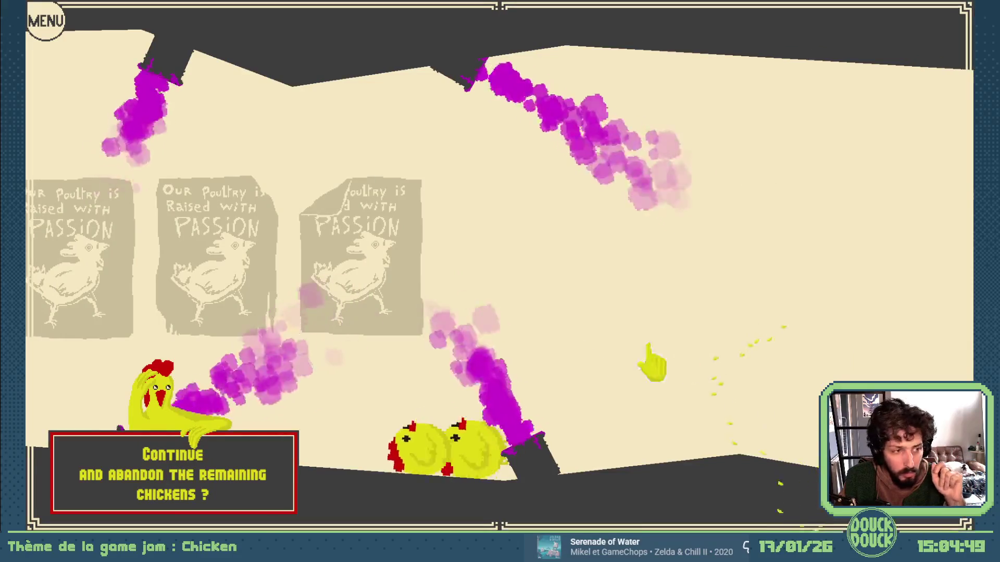
left_click(275, 457)
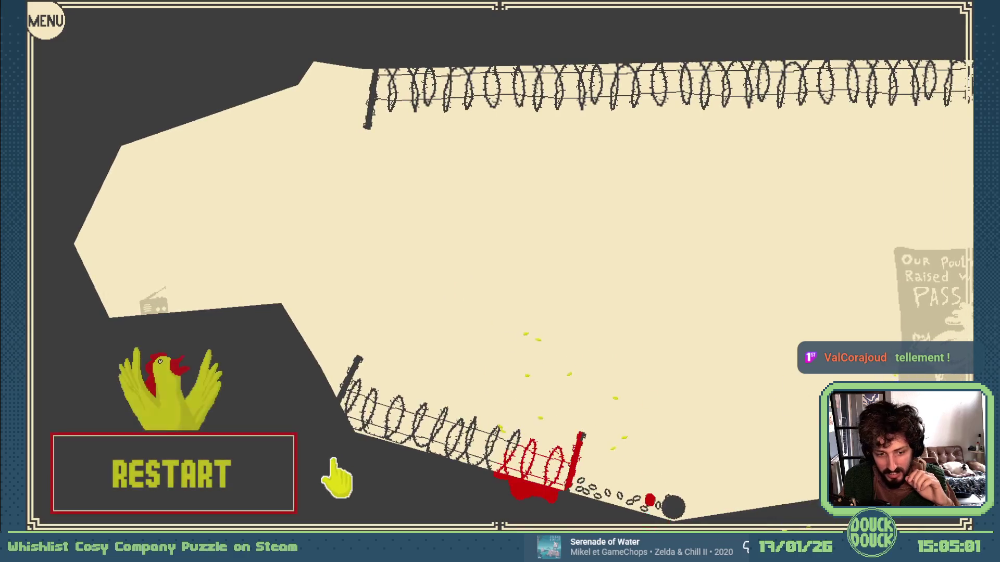
left_click(293, 462)
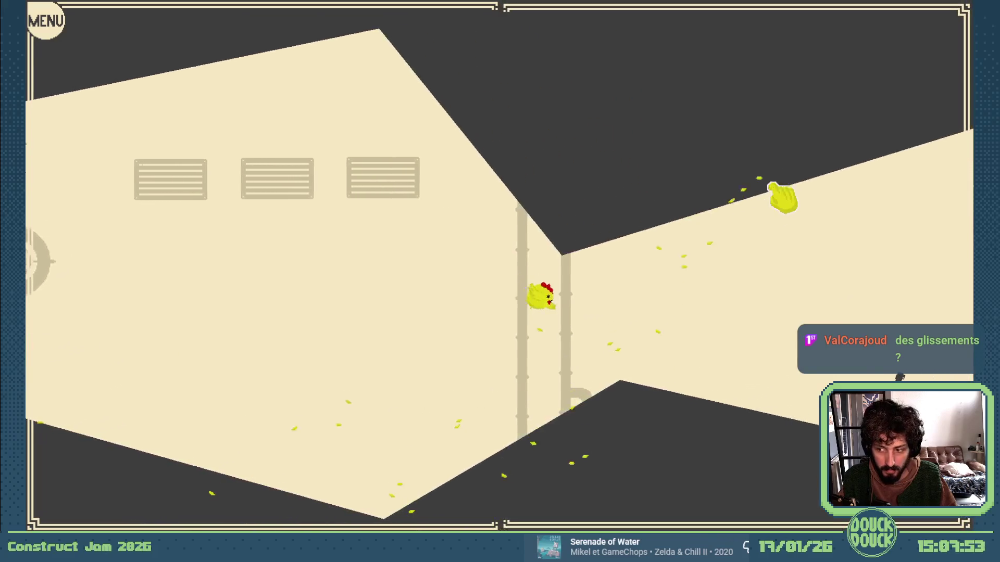
left_click(782, 198)
Step: Flap the chicken up to the hanging cage
left_click(776, 202)
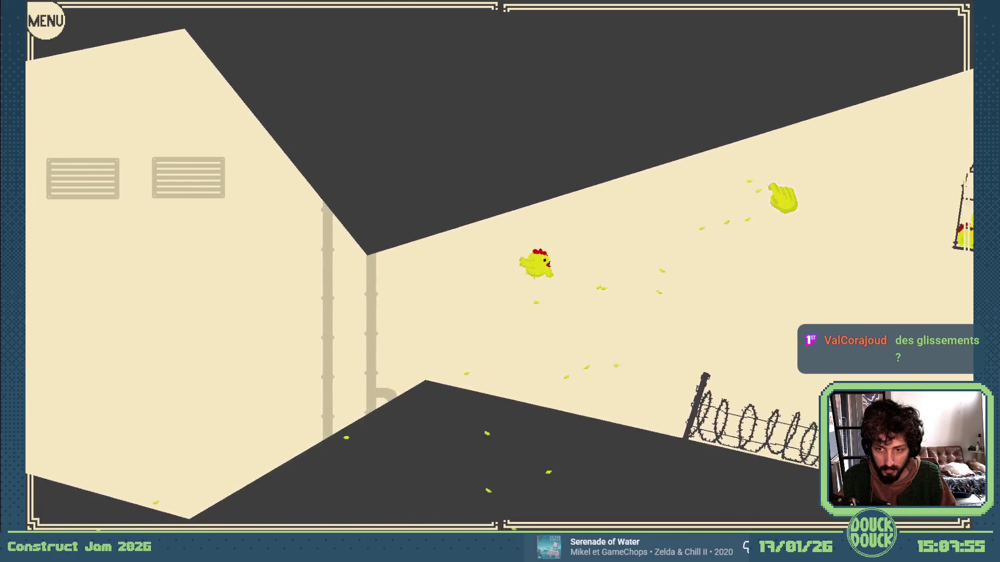
left_click(778, 201)
left_click(775, 204)
left_click(774, 205)
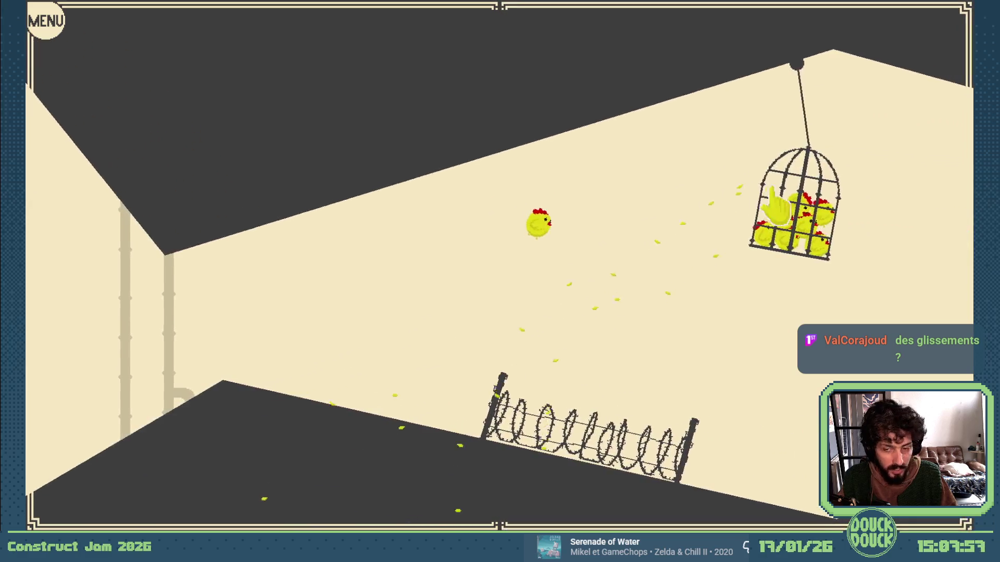
left_click(774, 206)
left_click(775, 206)
left_click(775, 205)
left_click(779, 200)
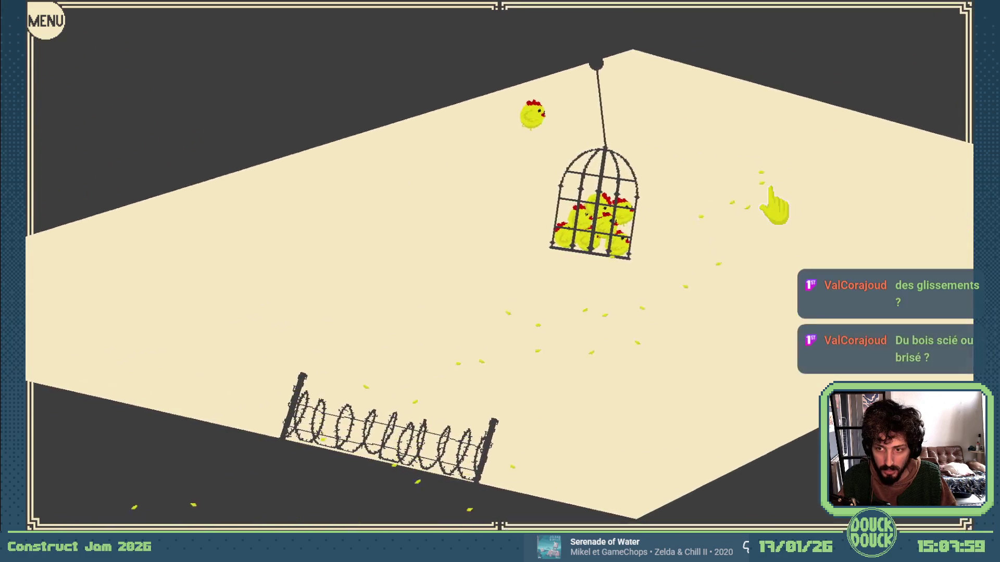
left_click(774, 206)
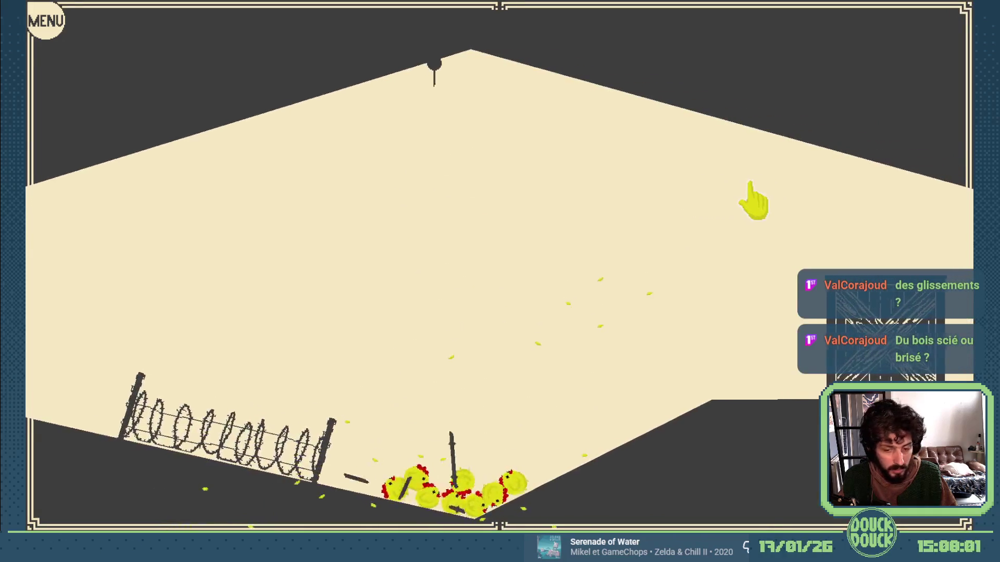
Step: Drop the cage to free the chickens, fly them against the wooden crate, then leave fullscreen
left_click(755, 205)
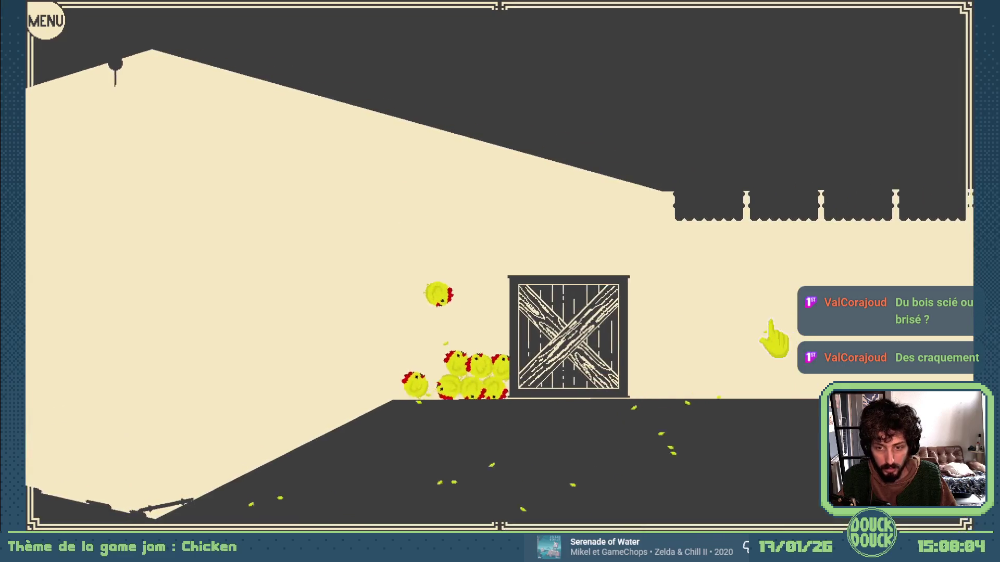
left_click(794, 348)
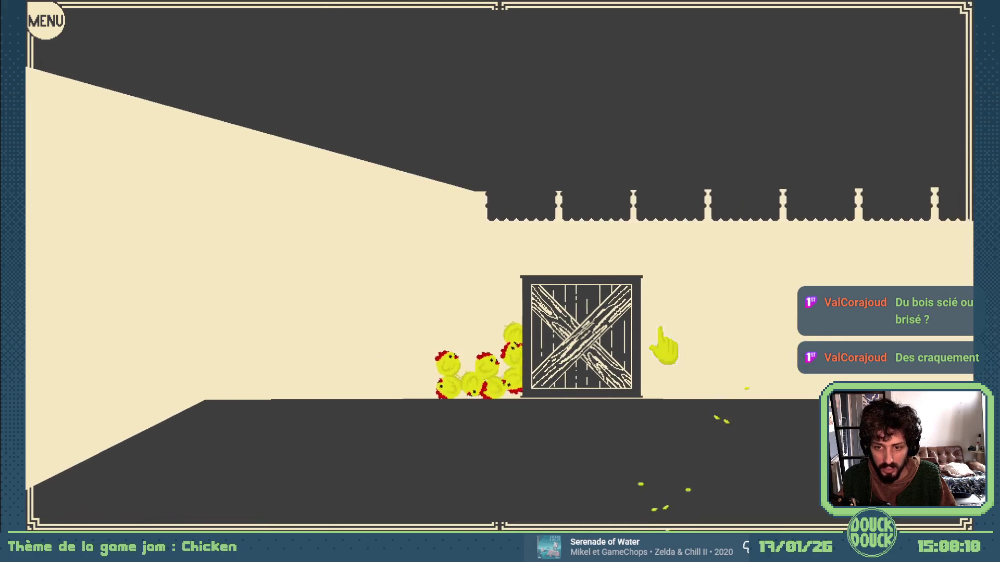
left_click(768, 309)
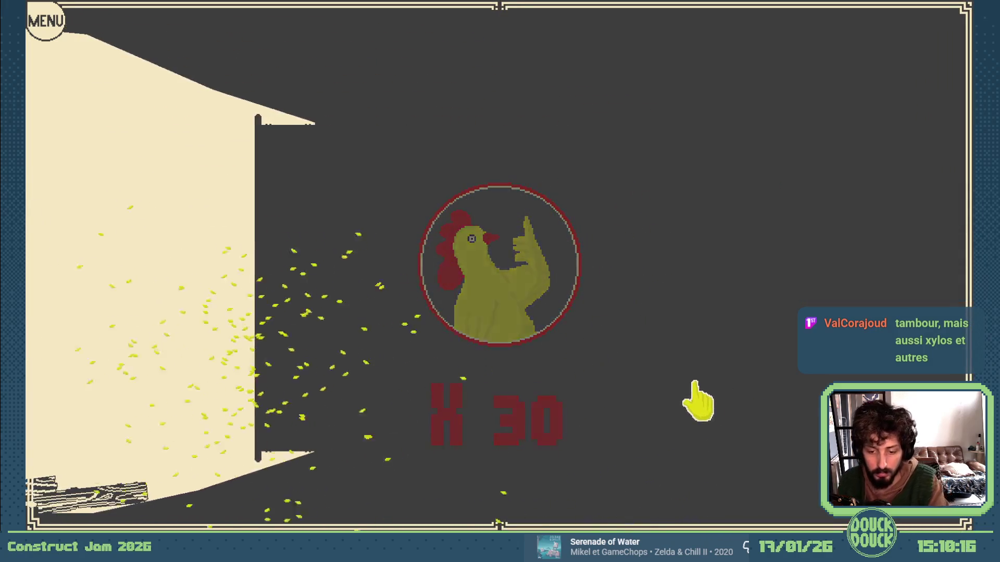
key("Escape")
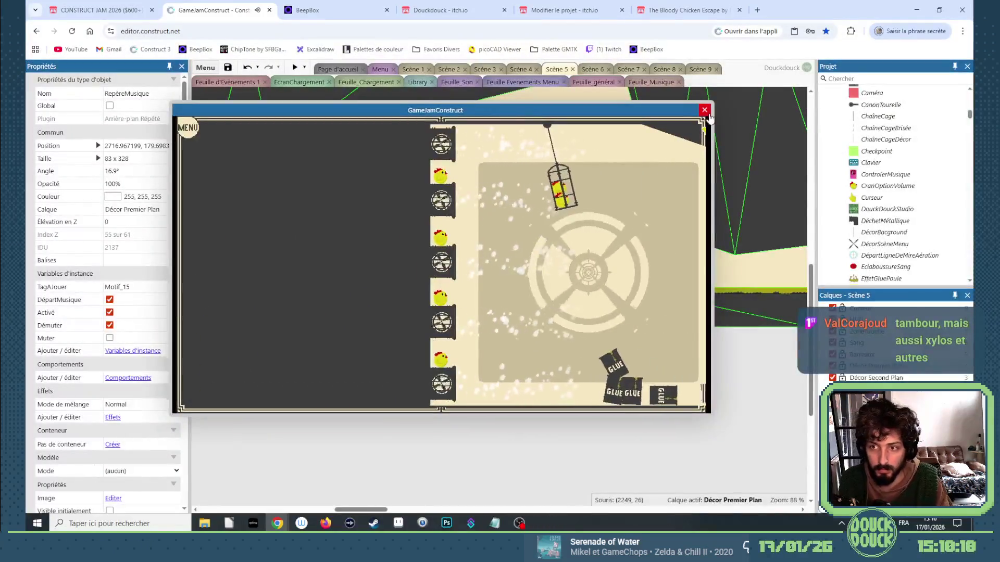
Step: Close the game preview, glance at Feuille_Musique, return to Scène 5, and switch to BeepBox
key("ctrl+w")
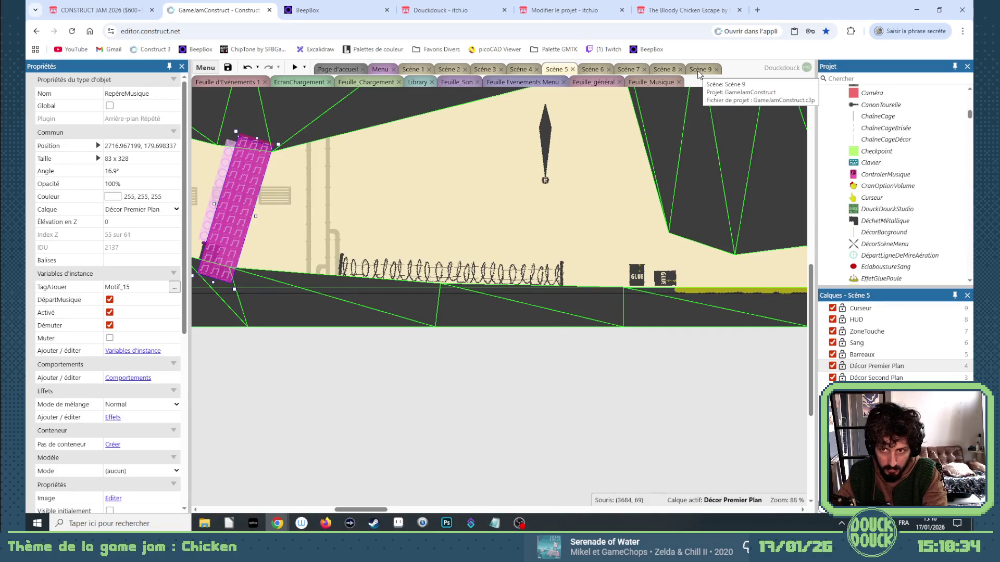
left_click(659, 82)
left_click(558, 69)
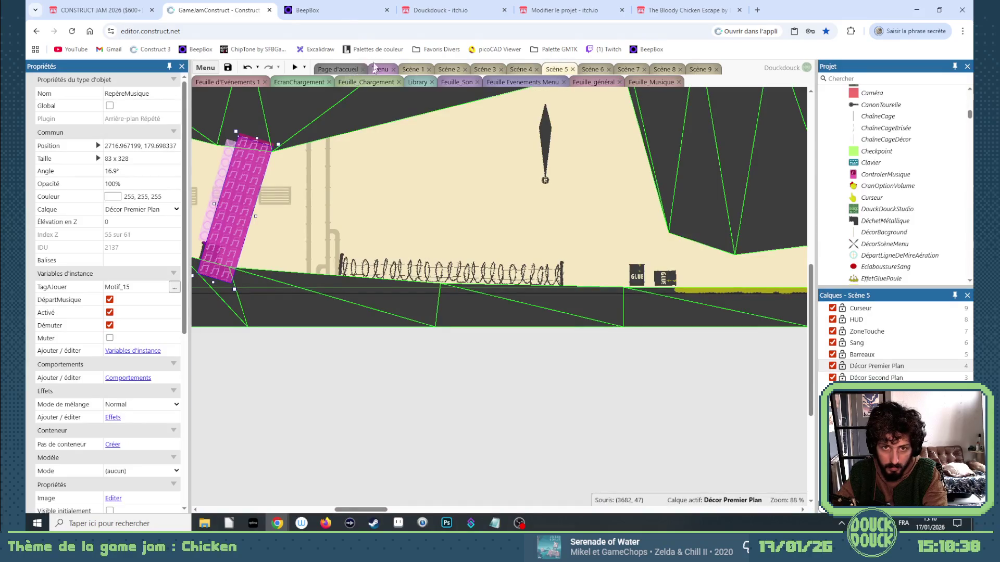
left_click(327, 8)
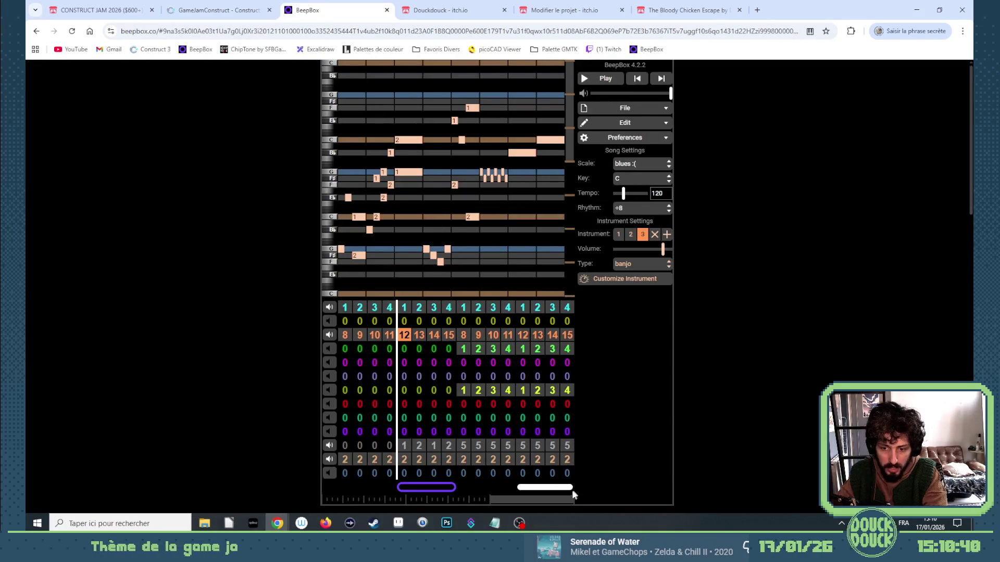
Step: Select channel 1's bar 16 and add a new empty bar after it
left_click(567, 308)
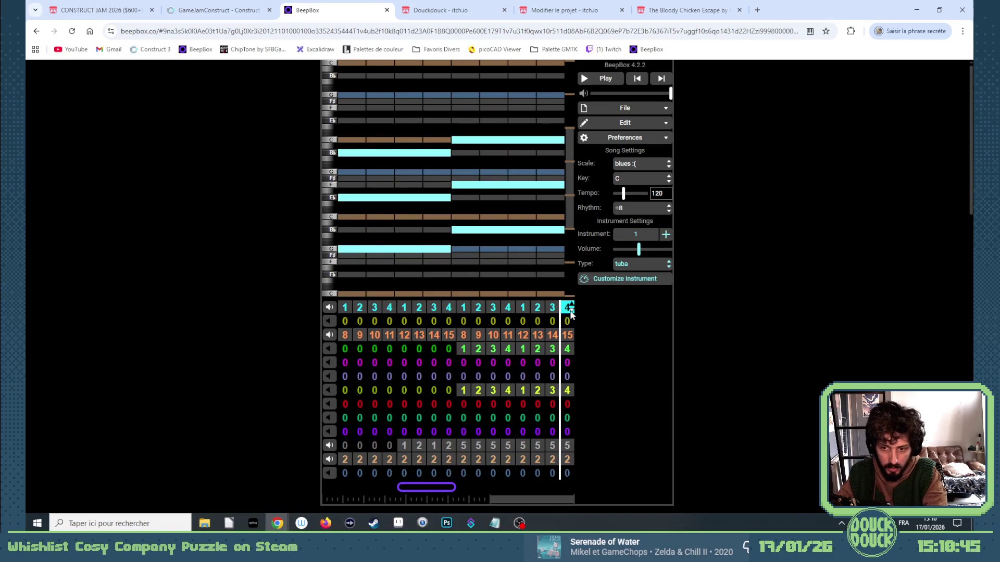
key("Right")
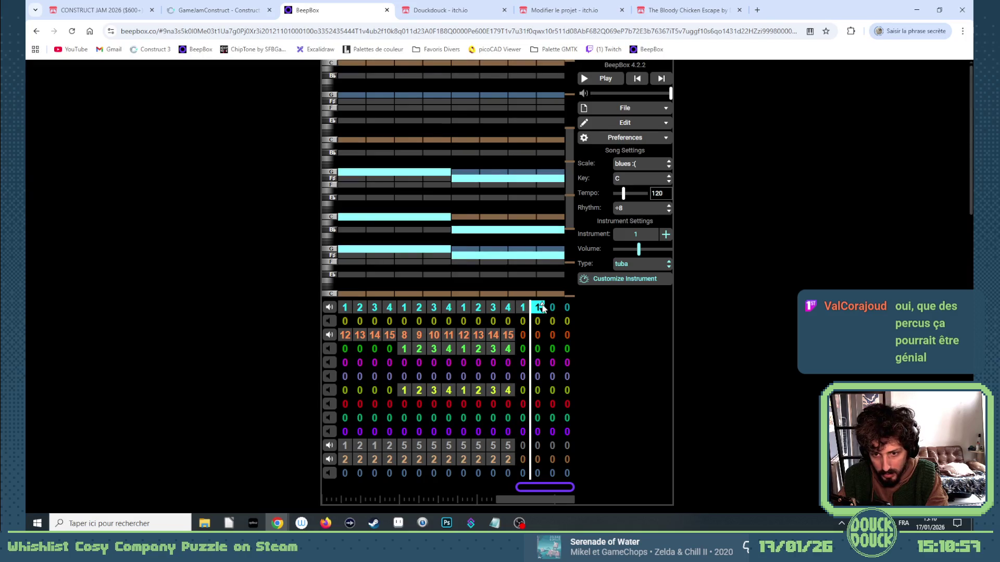
left_click(556, 307)
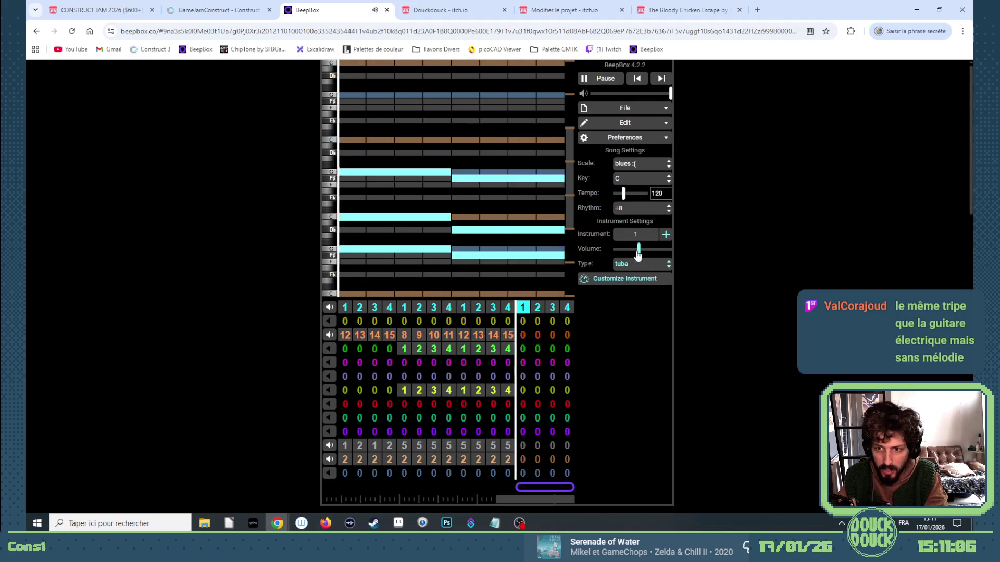
Step: Open the melodic drum channel's pattern, play the song, and pick the lower drum channel's bar 13
left_click(523, 446)
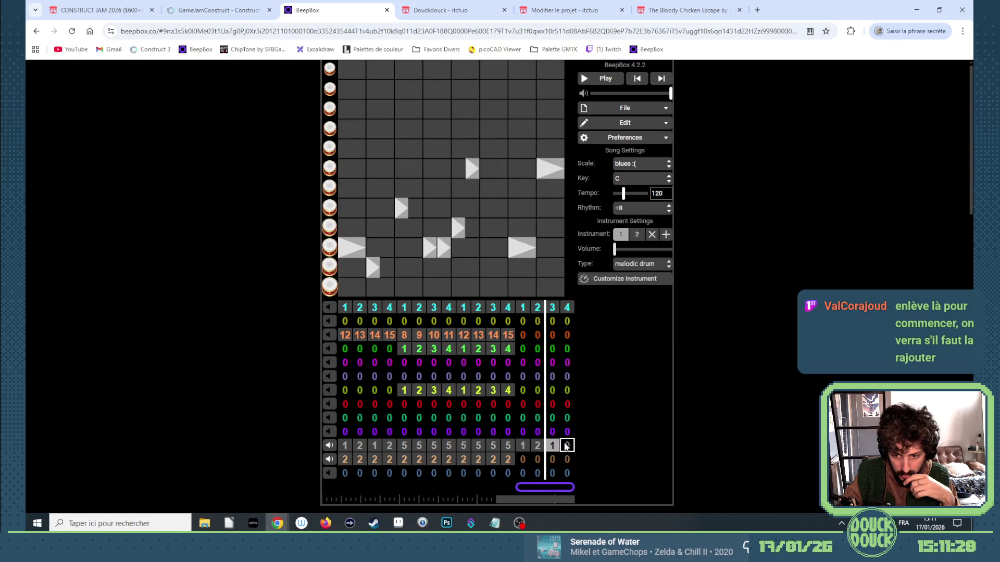
left_click(585, 79)
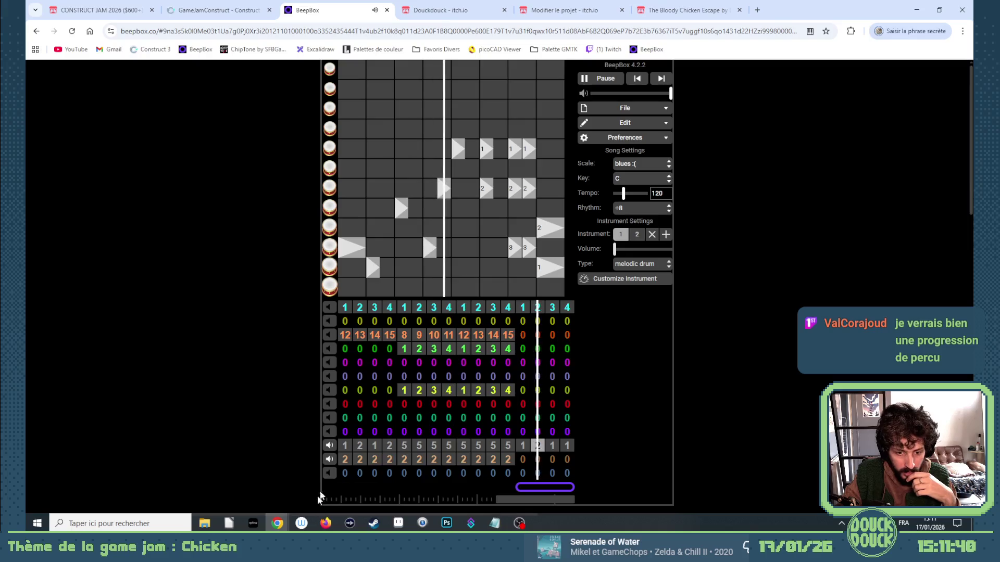
left_click(523, 460)
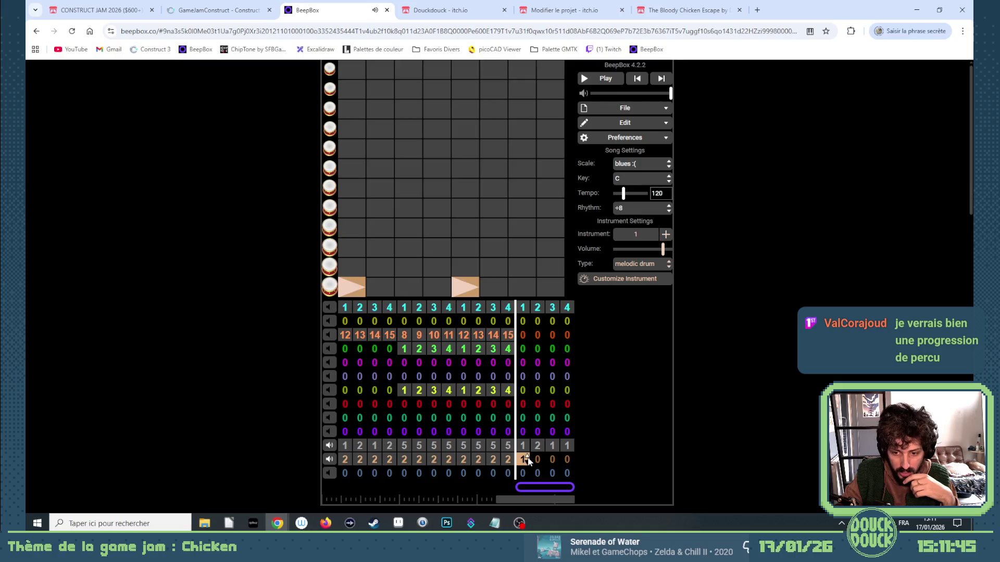
Step: Set the lower drum channel's bar 14 to pattern 2 and replay from bar 13
left_click(537, 460)
key("2")
left_click(555, 460)
left_click(567, 460)
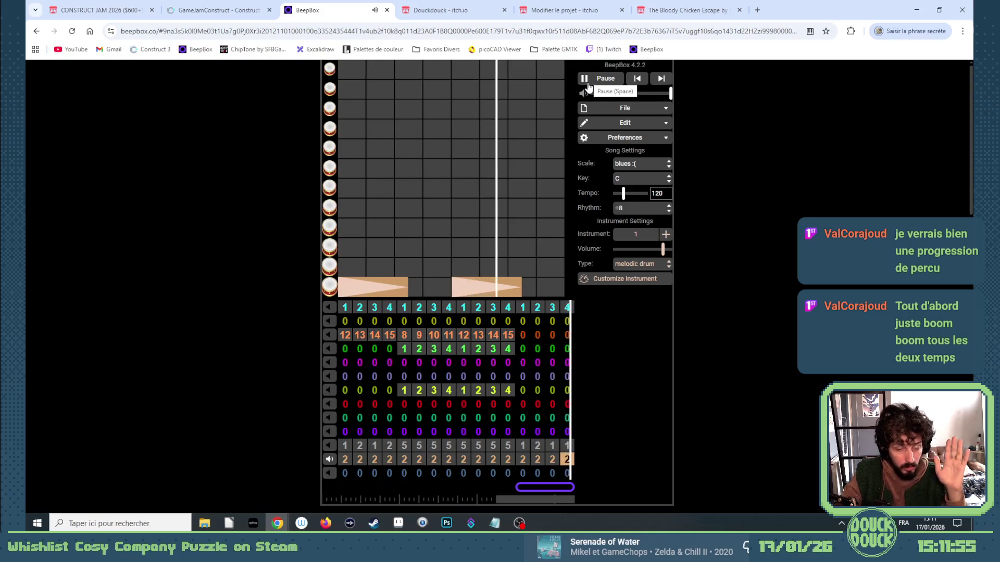
left_click(522, 460)
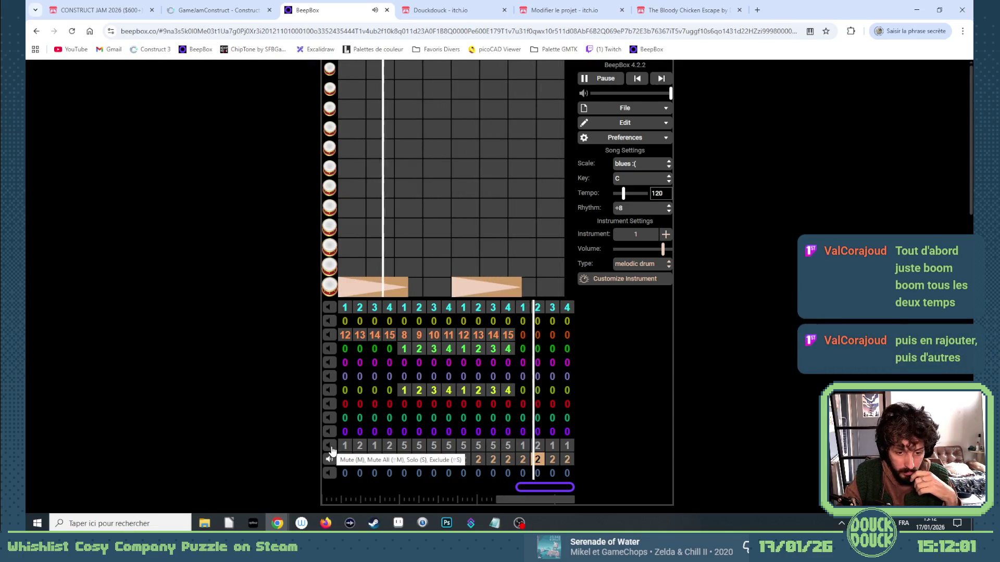
Step: Switch the other drum channel's final bar to pattern 2, then select drum bar 4
left_click(567, 446)
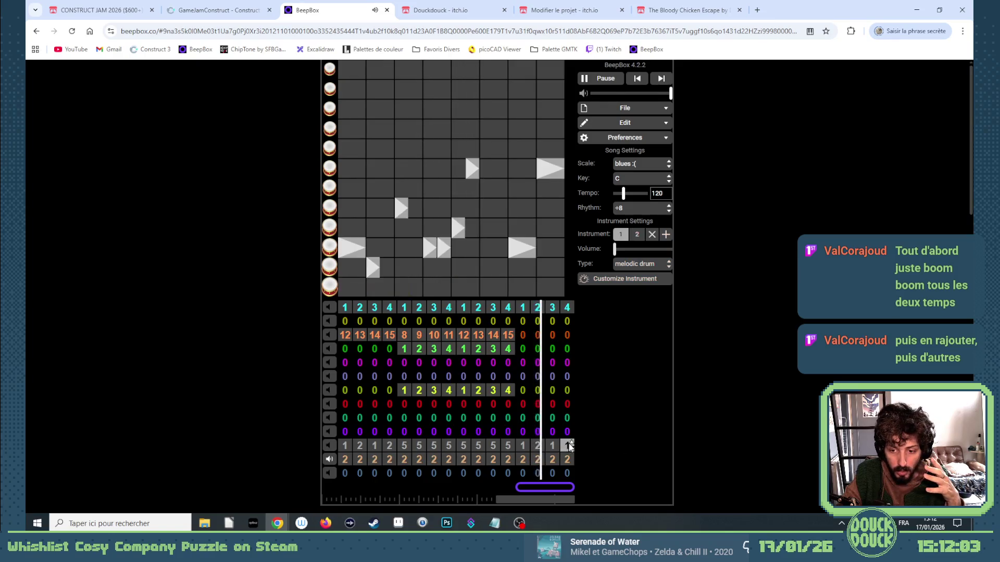
key("2")
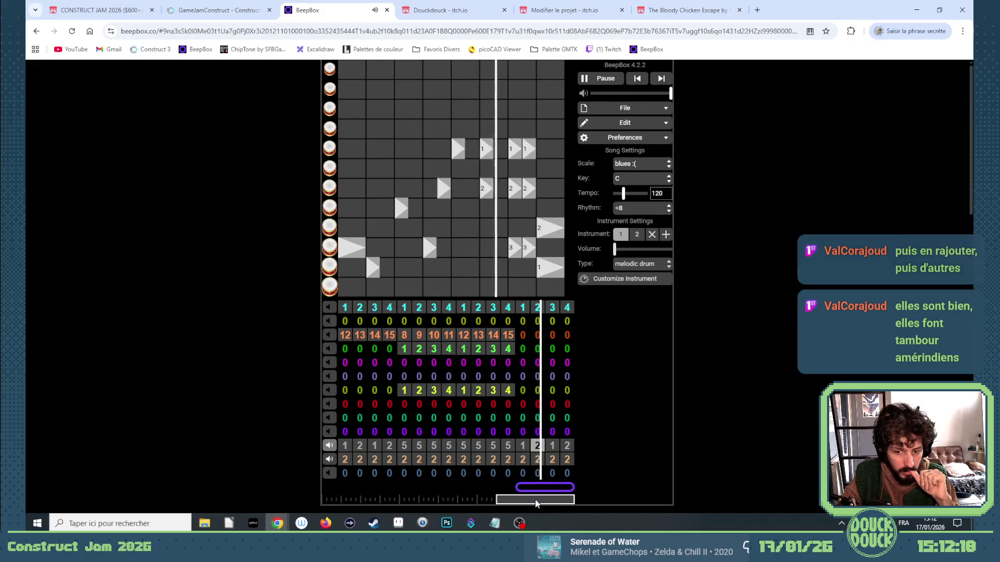
left_click_drag(485, 499, 348, 500)
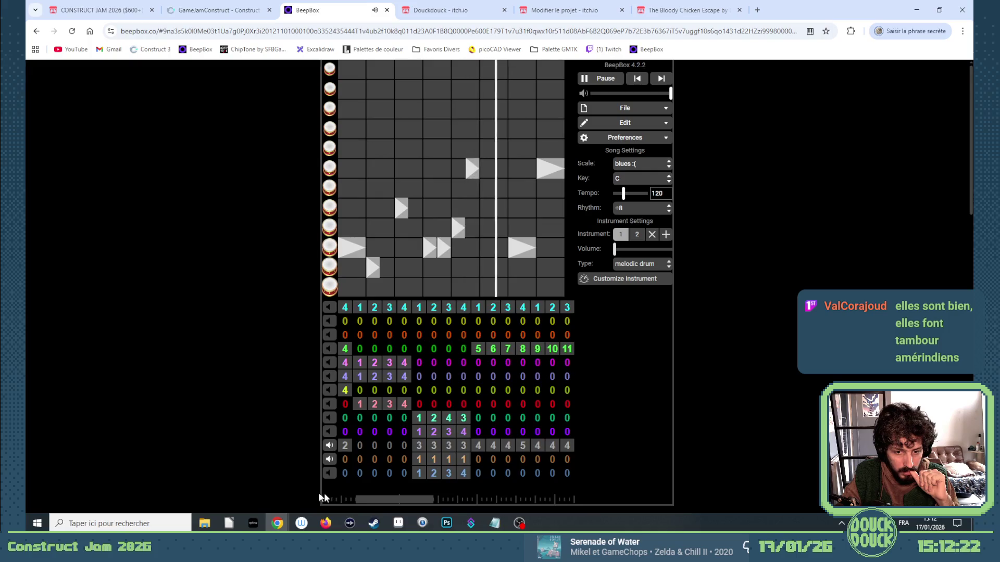
left_click_drag(412, 499, 555, 501)
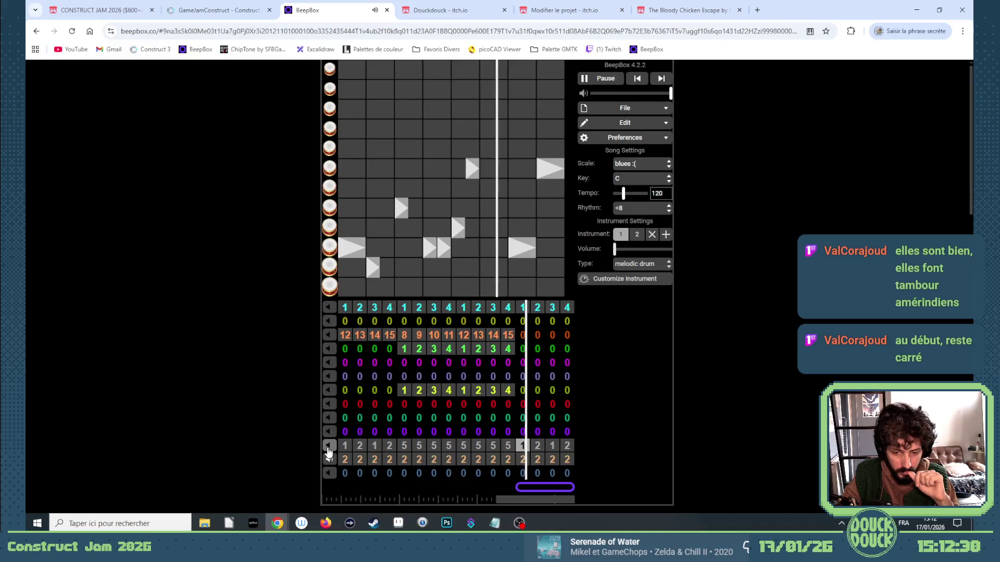
left_click(389, 460)
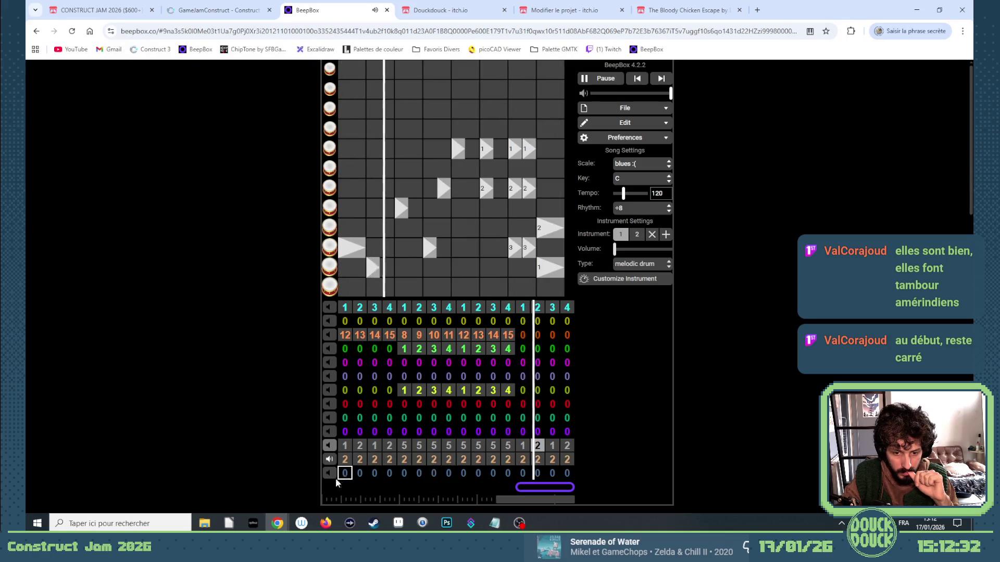
Step: Try patterns 1 and 2 in taiko bars 13–14, then clear both bars to empty
left_click(522, 473)
key("1")
left_click(539, 473)
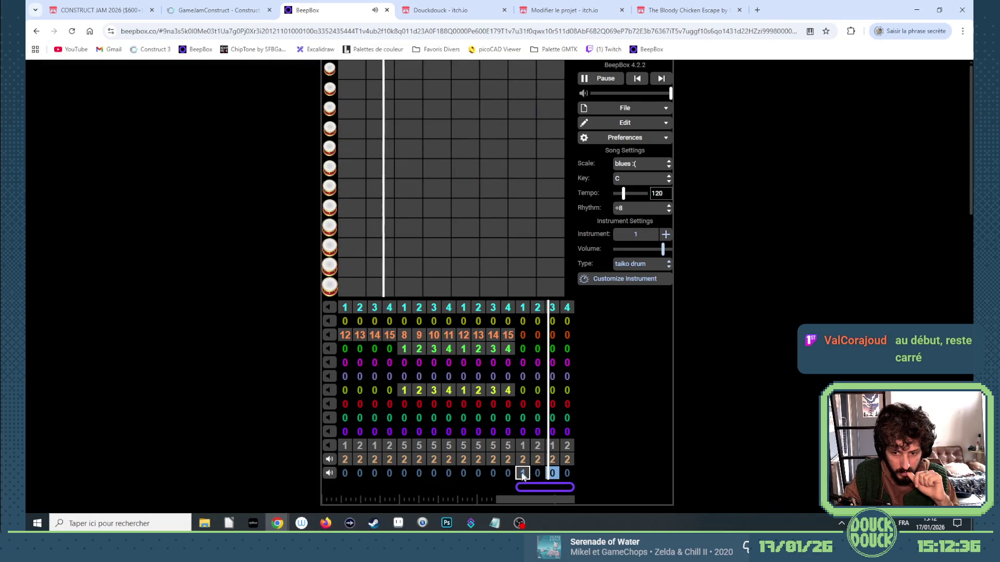
left_click(538, 473)
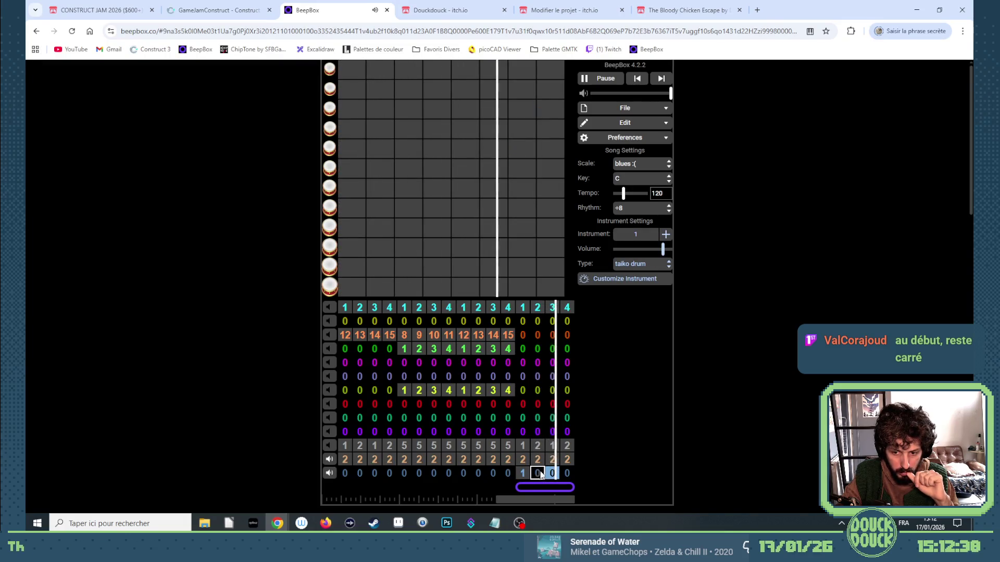
mouse_move(524, 500)
left_mouse_down()
mouse_move(261, 491)
mouse_move(603, 499)
left_mouse_up()
key("2")
left_click(554, 473)
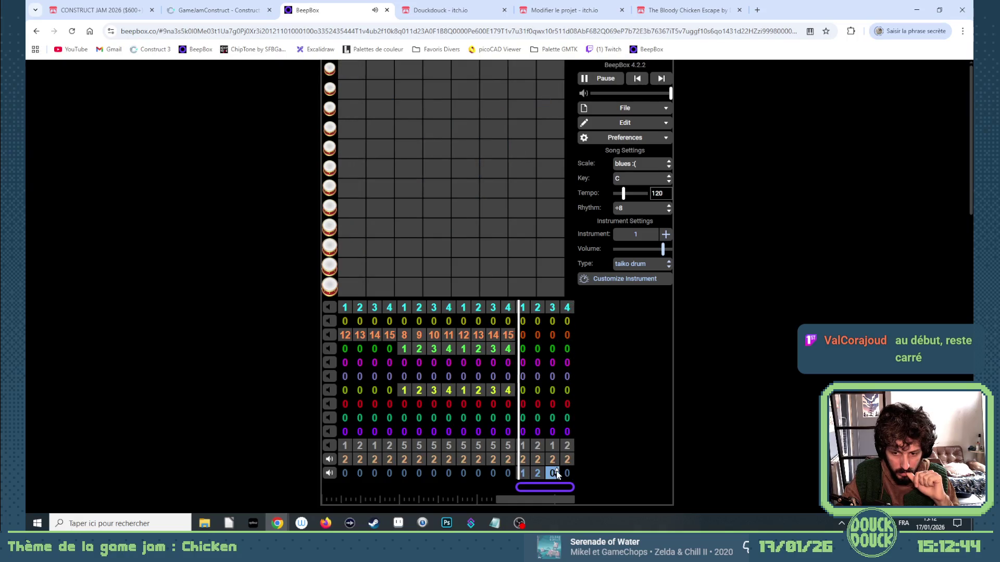
left_click(542, 476)
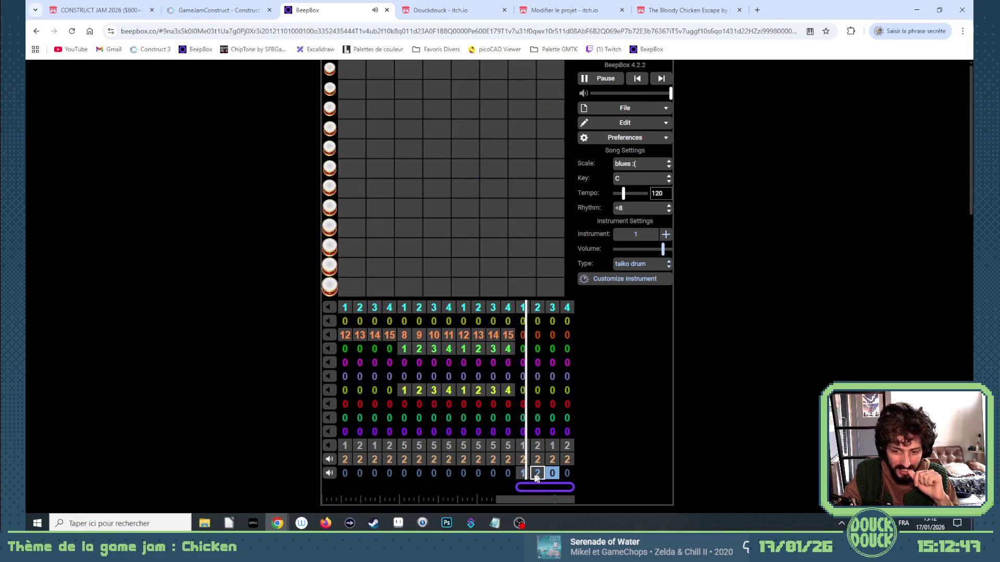
left_click(539, 474)
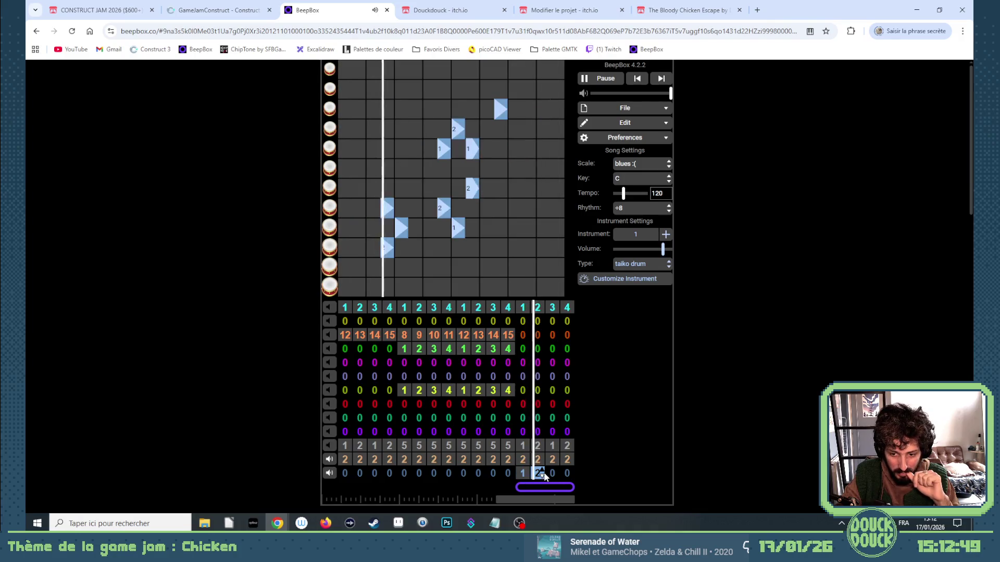
key("0")
left_click(524, 474)
key("0")
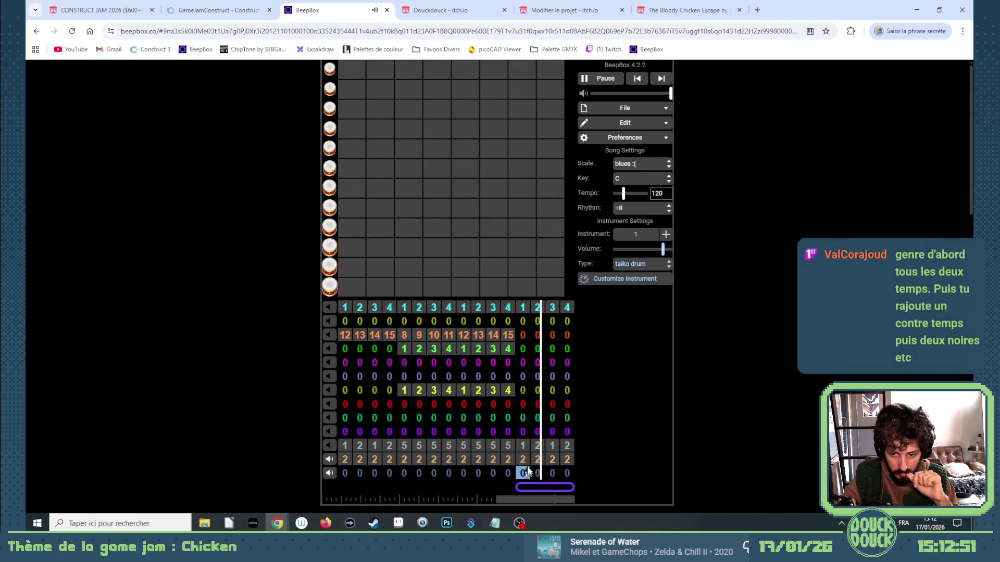
Step: Set the drum channel's bars 13–15 to pattern 6 and bar 16 to pattern 7
left_click(523, 446)
key("6")
left_click(539, 446)
key("7")
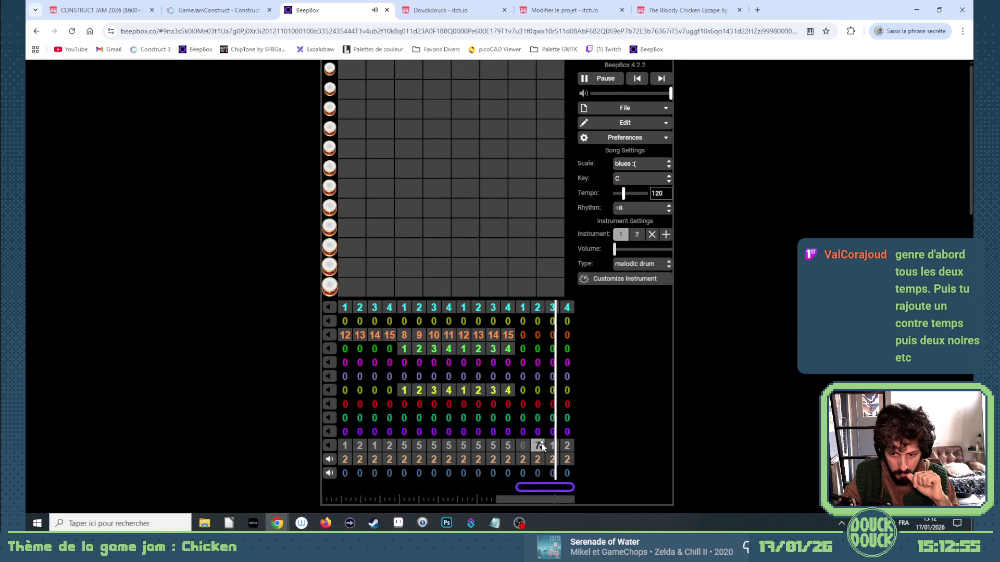
key("6")
left_click(554, 446)
key("6")
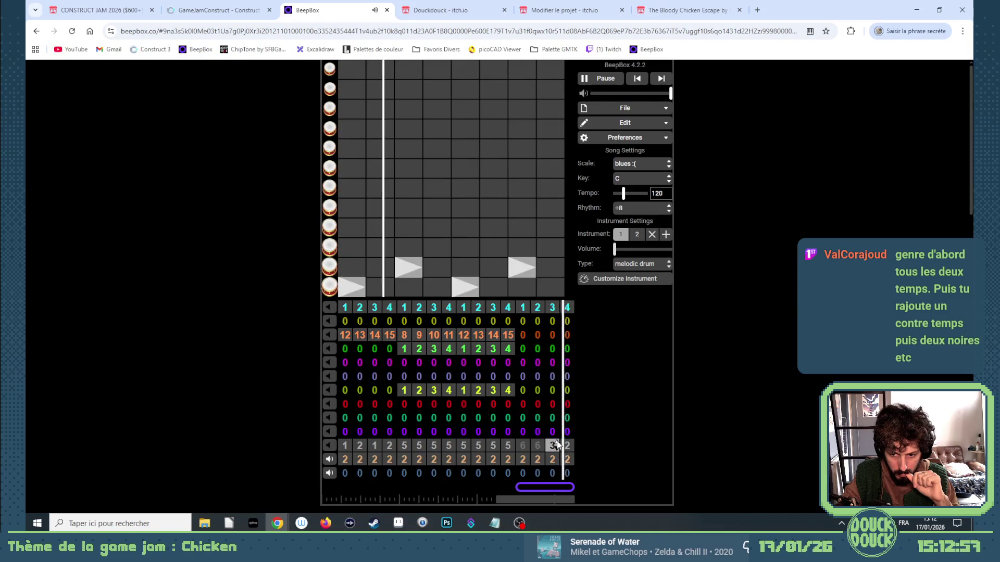
key("7")
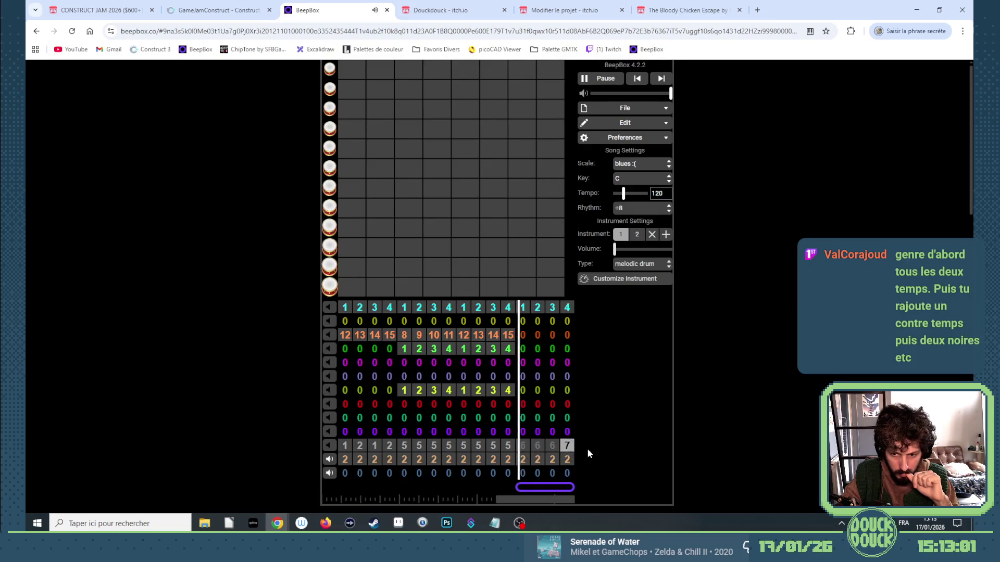
Step: Inspect other channels' patterns in bars 1, 4 and 13, then select the grey drum channel
left_click(345, 433)
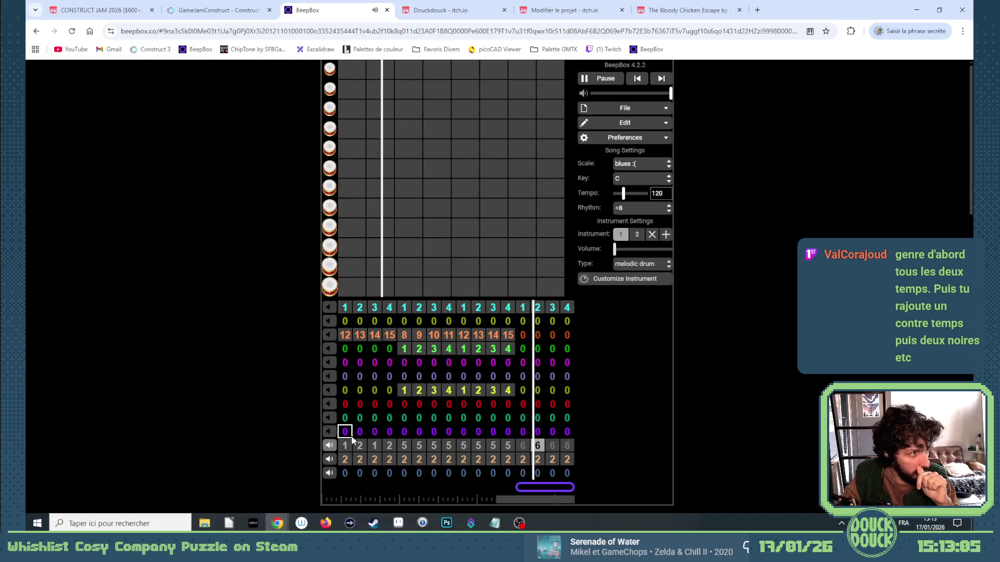
left_click(390, 417)
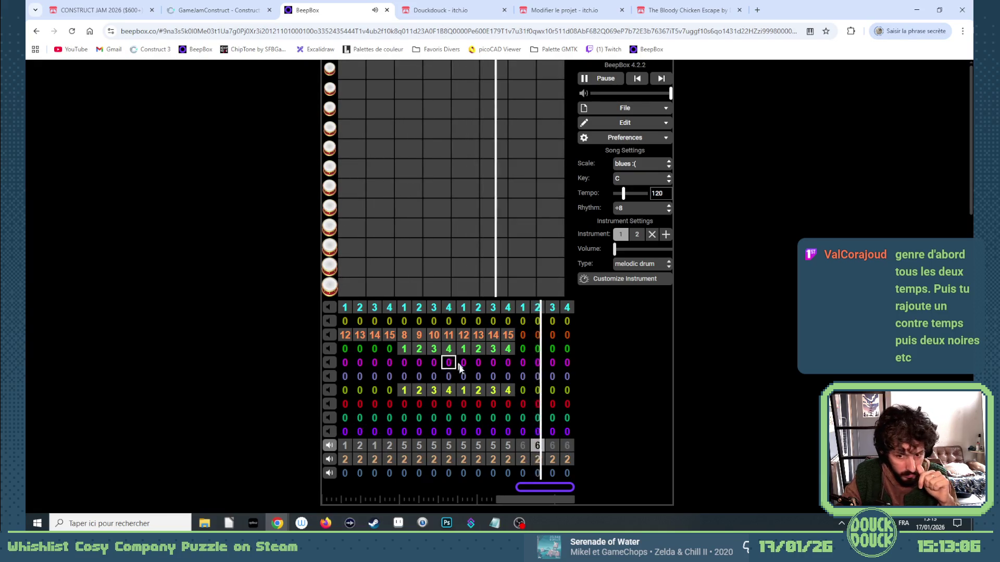
left_click(522, 460)
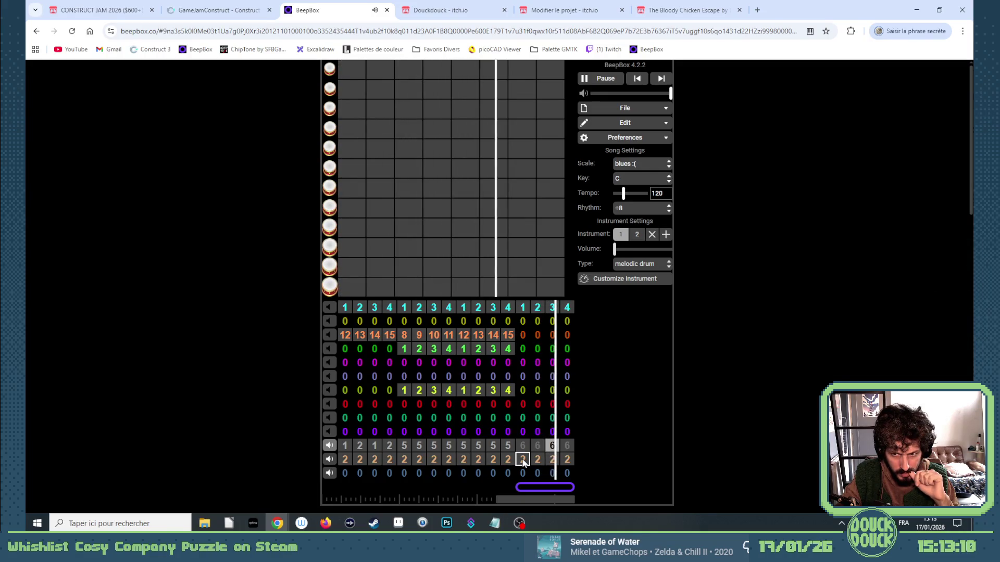
left_click(524, 463)
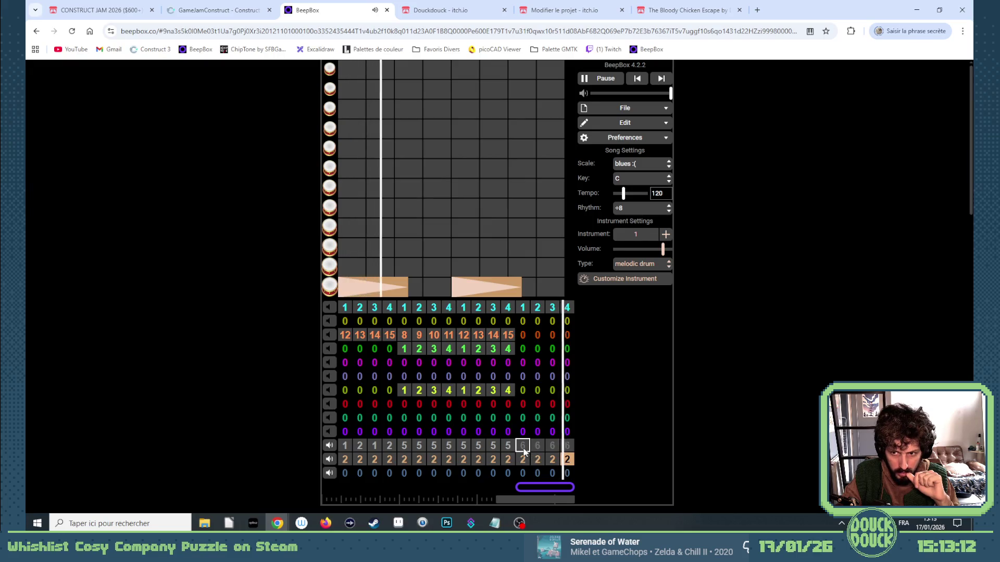
left_click(524, 448)
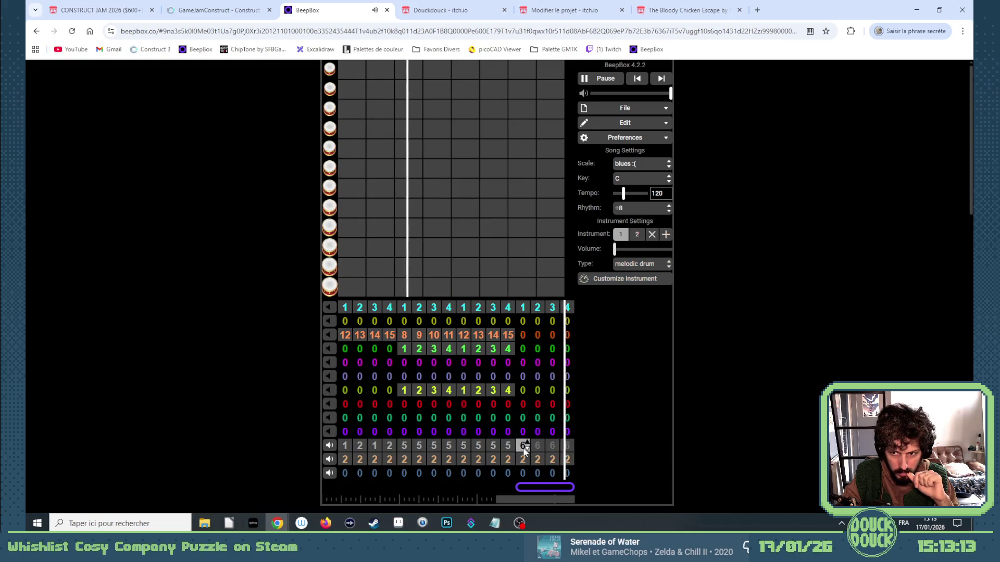
Step: Compare the grey channel's melodic drum instrument with its standard drumset, then reopen pattern 6
left_click(637, 237)
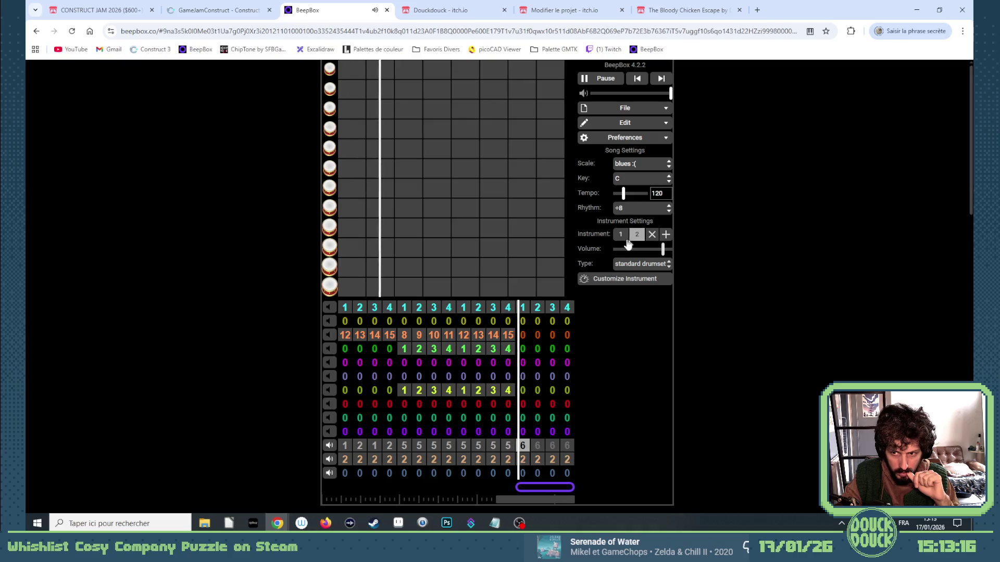
left_click(621, 235)
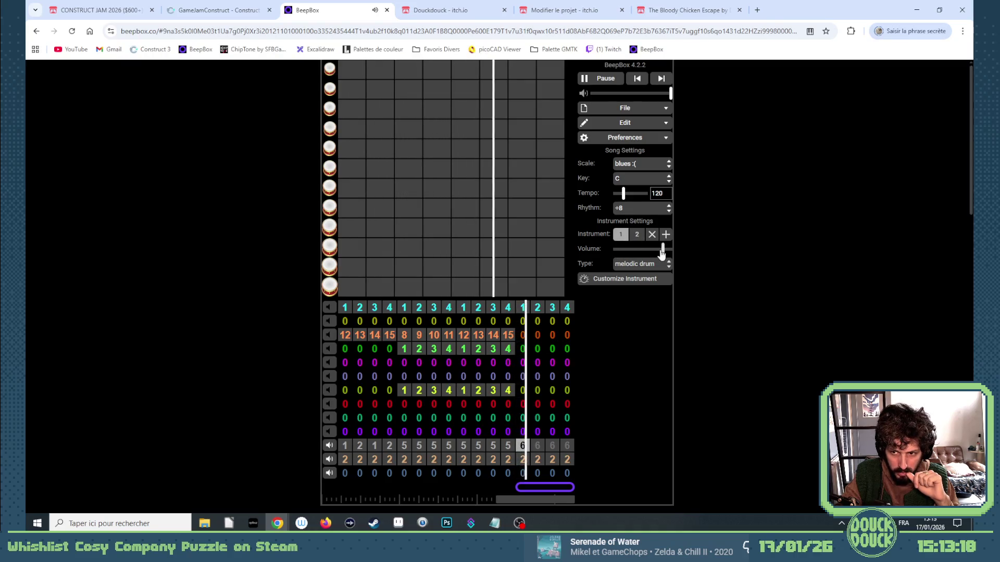
left_click(636, 236)
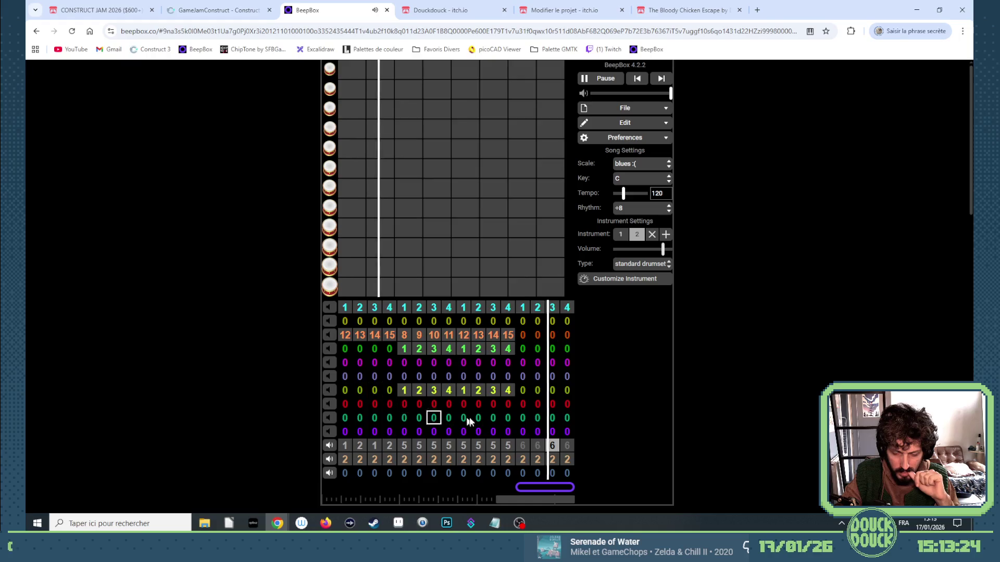
left_click(620, 238)
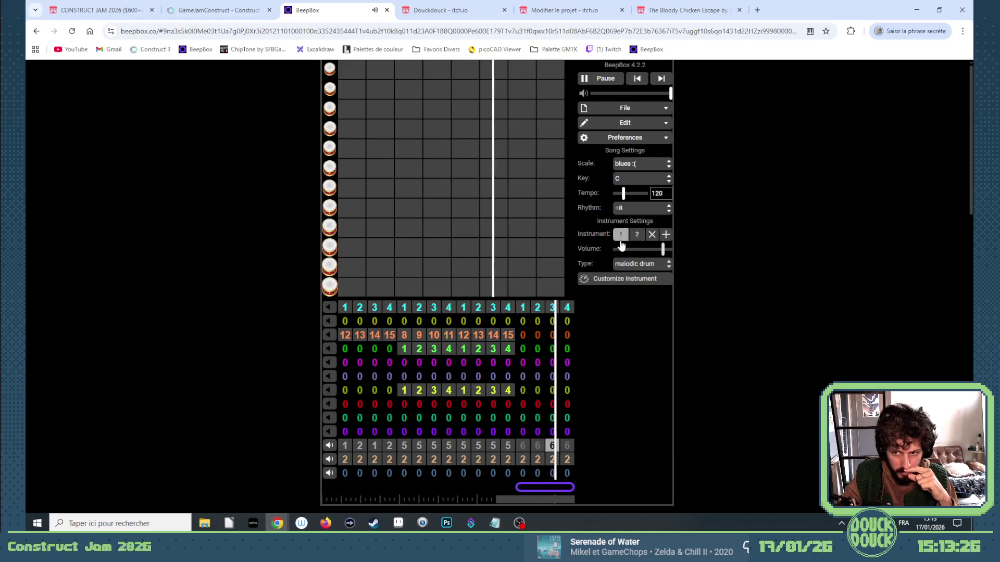
left_click(636, 235)
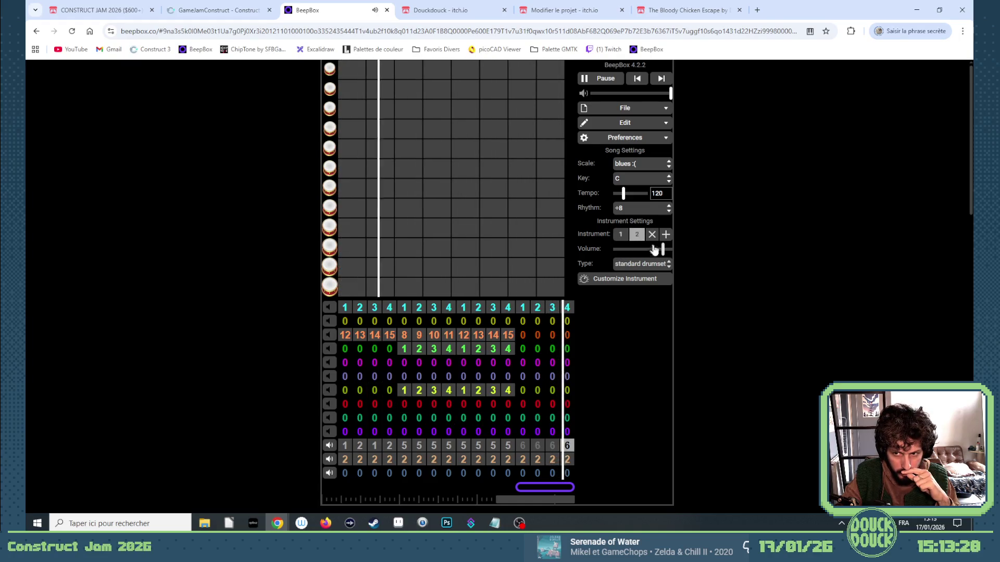
left_click(621, 239)
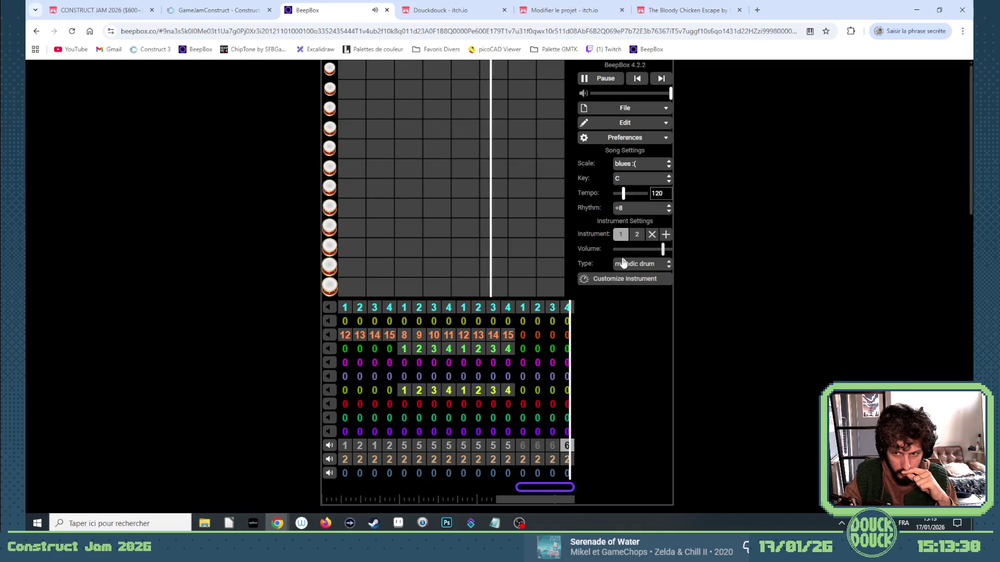
left_click(523, 463)
left_click(524, 448)
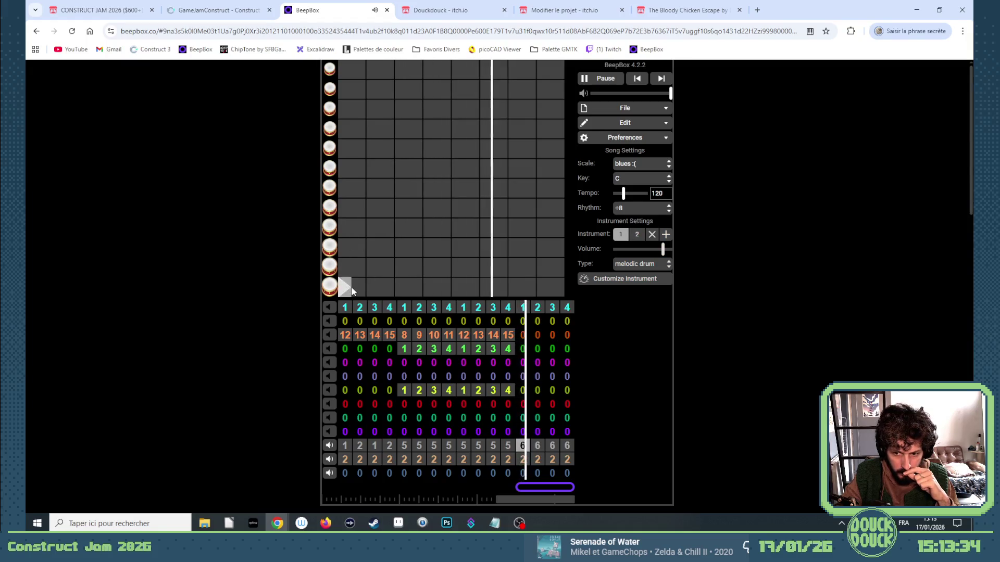
Step: Place two drum hits in pattern 6, lengthen both to two steps, then delete the second
left_click(371, 270)
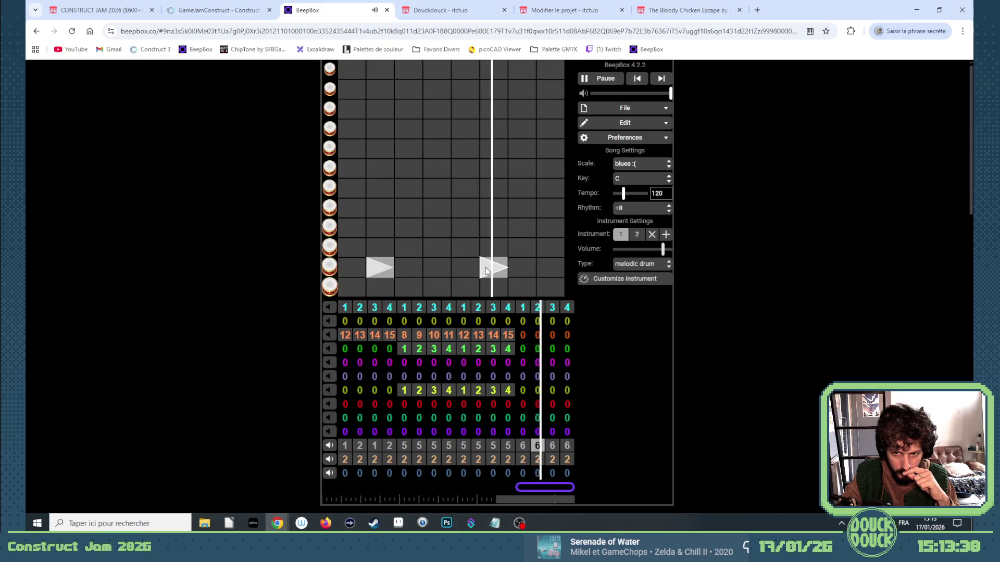
left_click(485, 268)
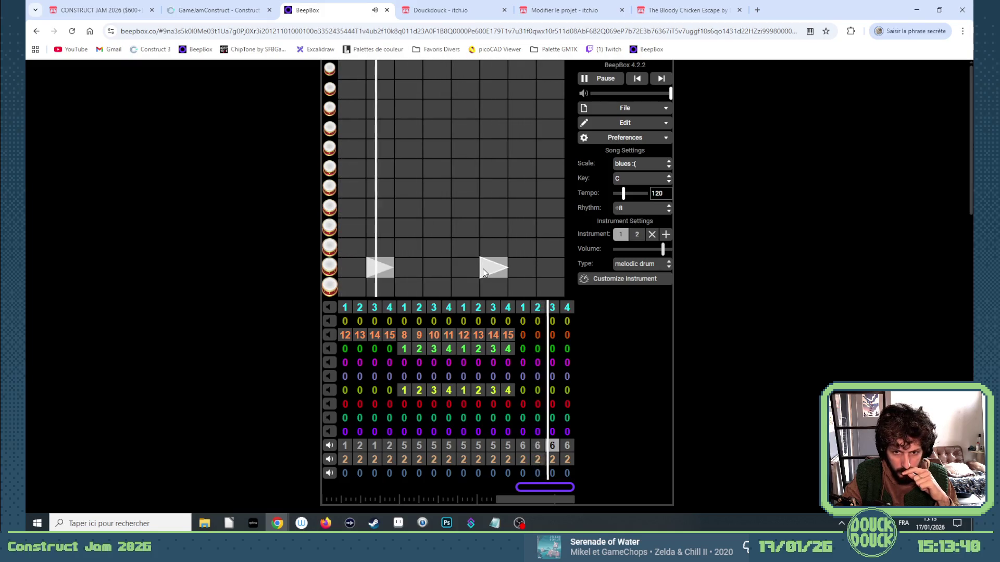
left_click(414, 270)
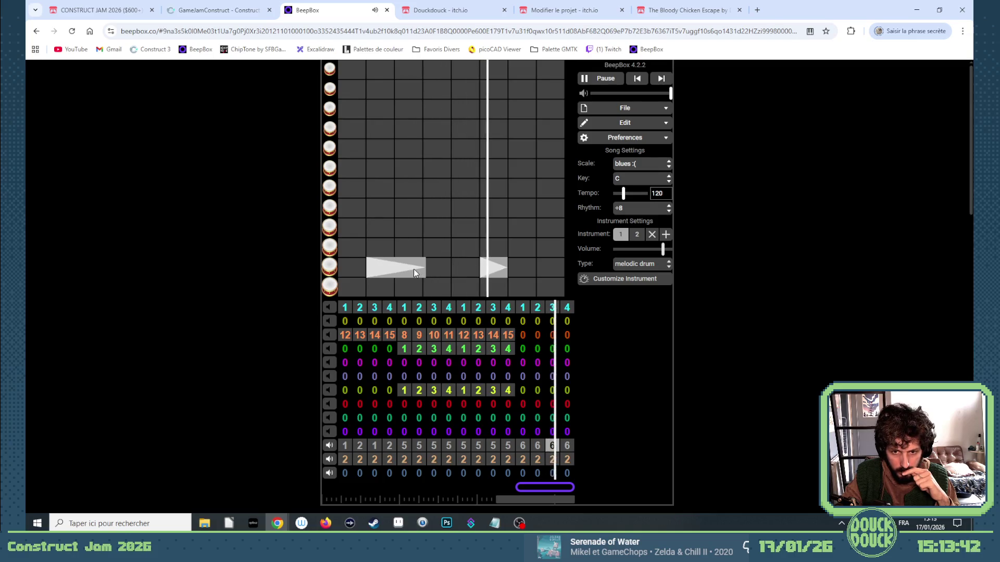
left_click_drag(499, 266, 529, 265)
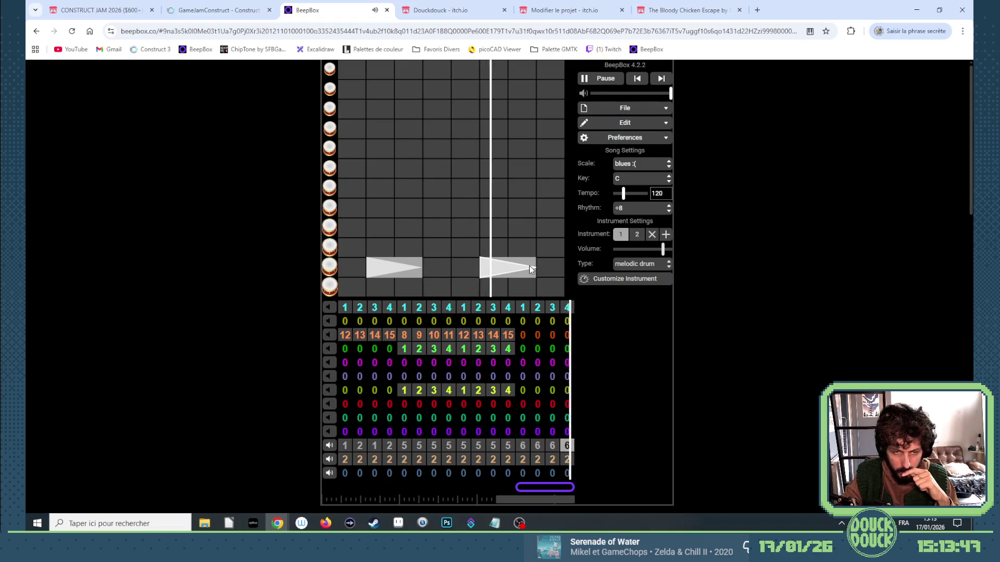
left_click(500, 272)
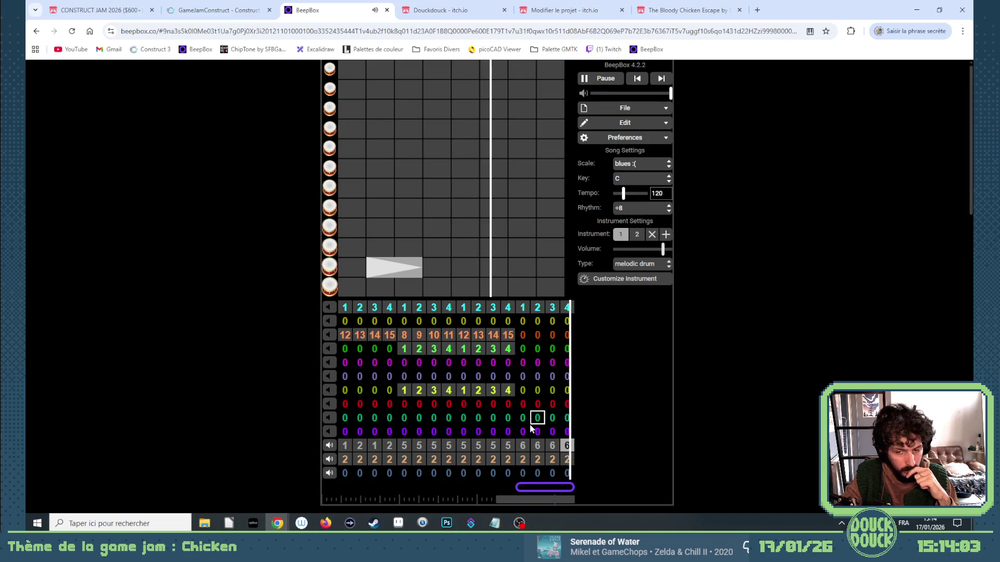
Step: Give the bottom channel a second, melodic drum instrument while keeping taiko drum as instrument 1
key("Down")
key("Down")
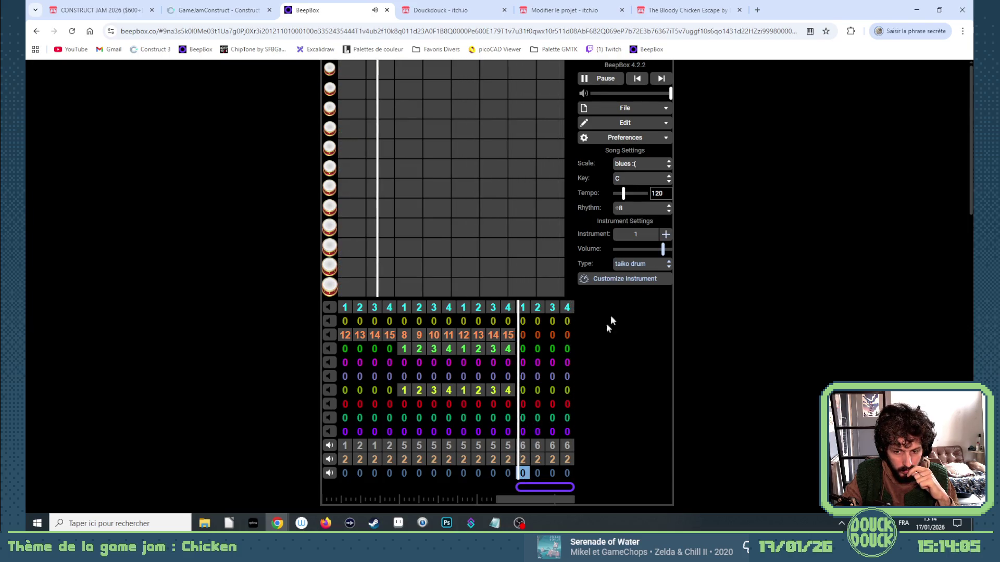
left_click(636, 264)
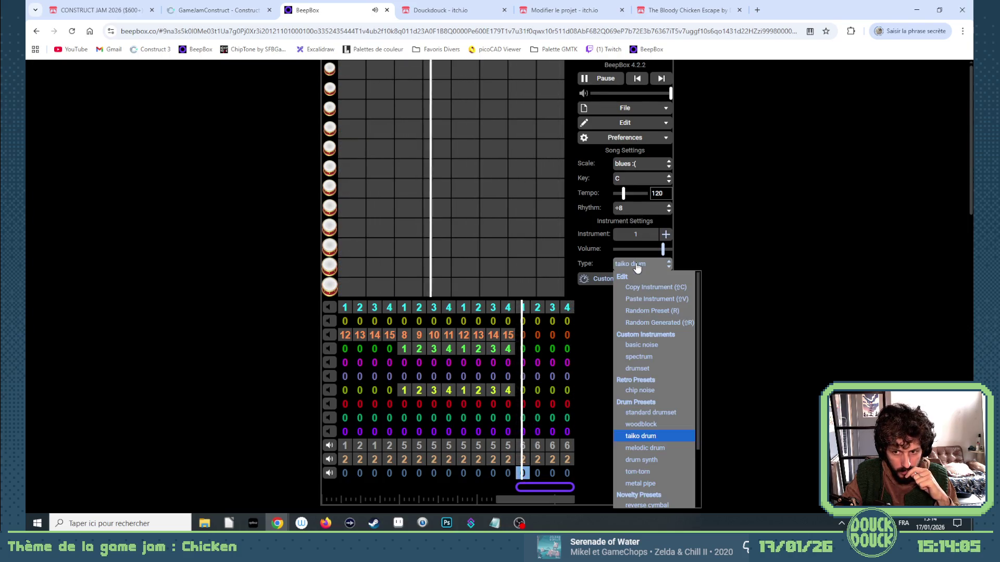
left_click(645, 448)
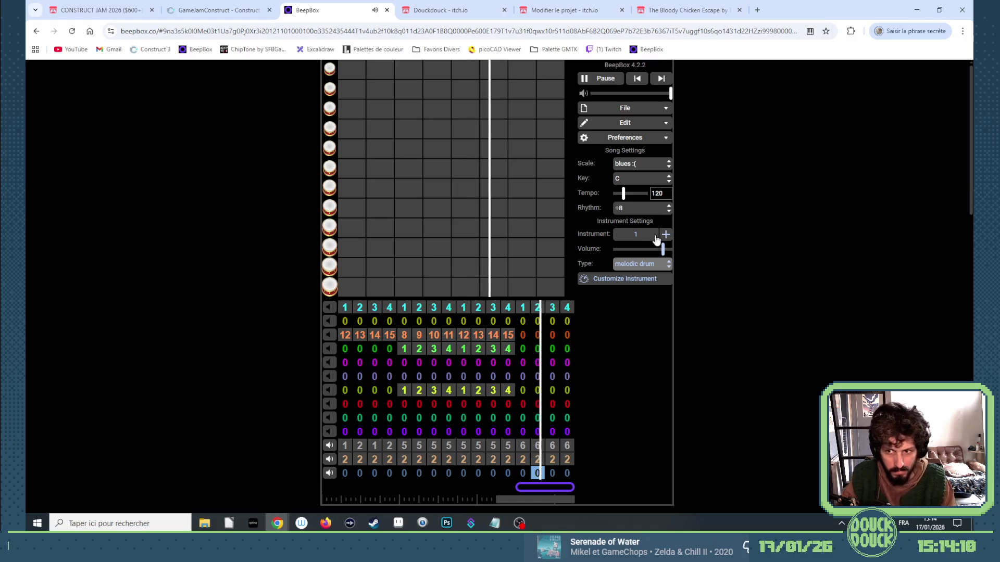
left_click(638, 264)
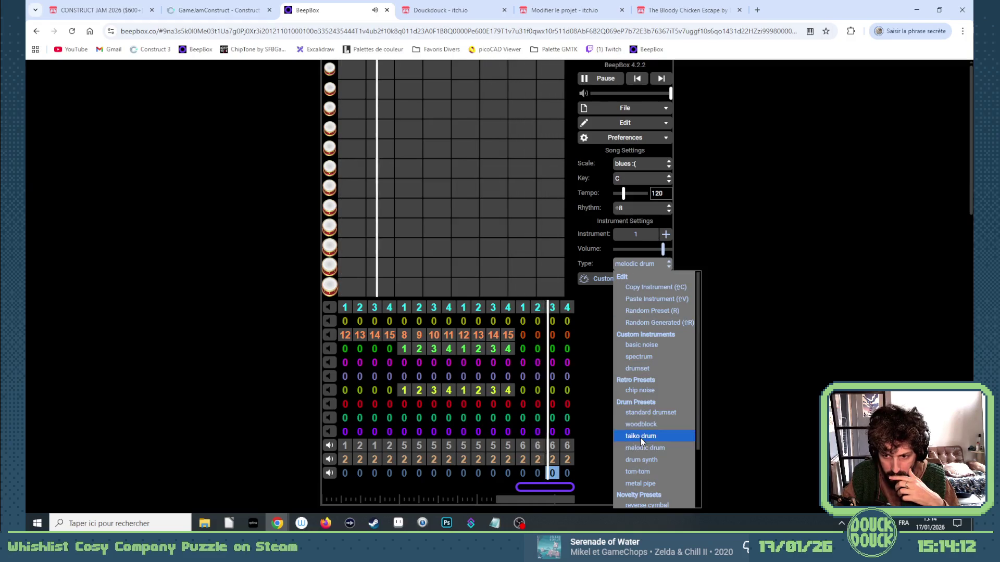
left_click(641, 437)
left_click(666, 234)
left_click(621, 235)
left_click(635, 236)
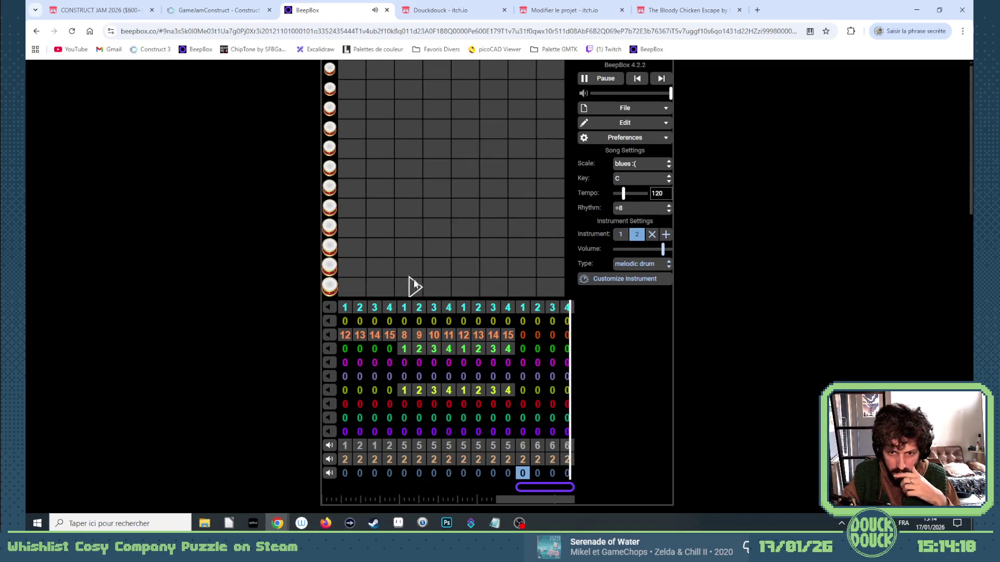
Step: Fill the bottom channel's bars 13–16 with pattern 5, add a hit, and stretch the final note
key("5")
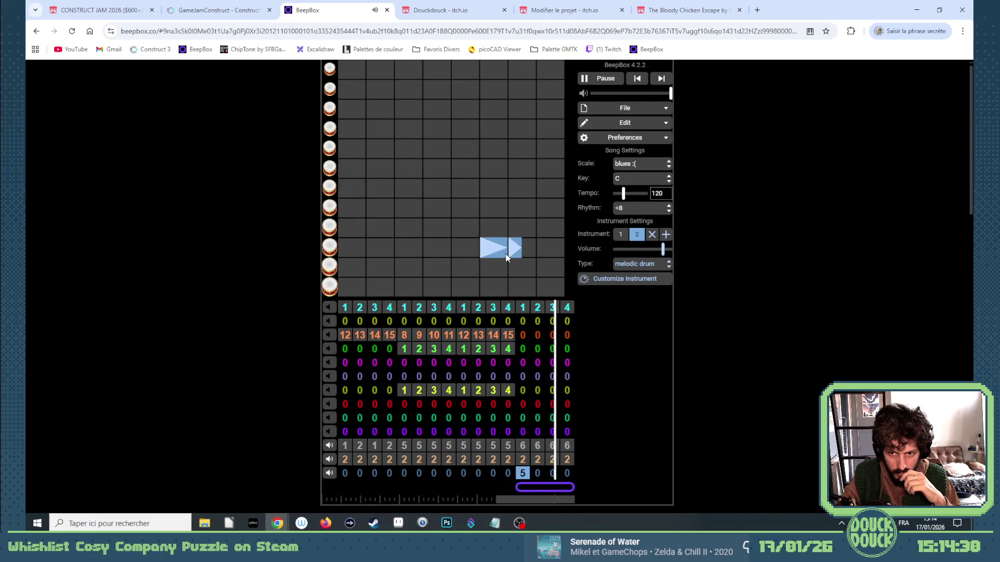
left_click(537, 473)
key("4")
left_click(553, 473)
left_click(539, 473)
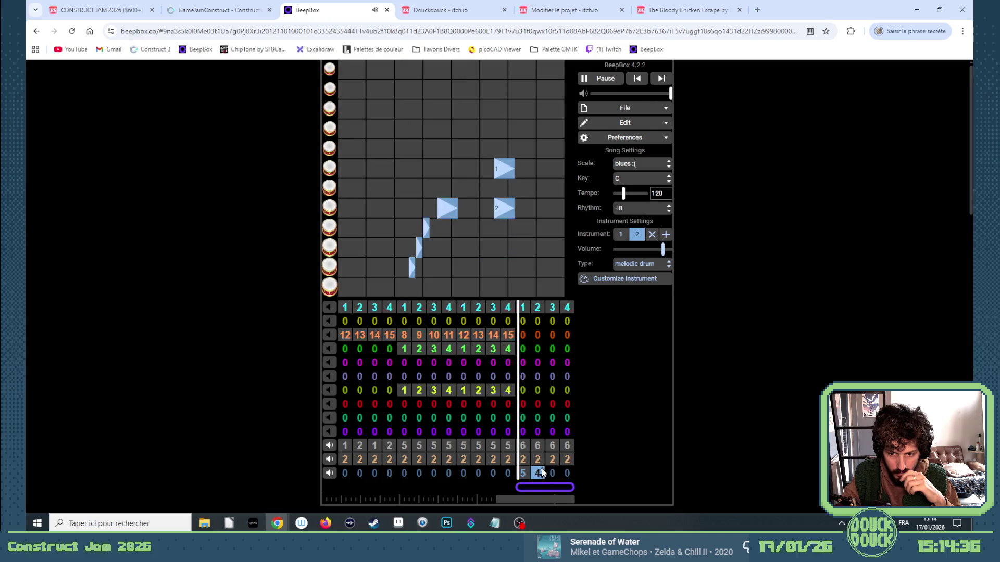
key("5")
left_click(519, 251)
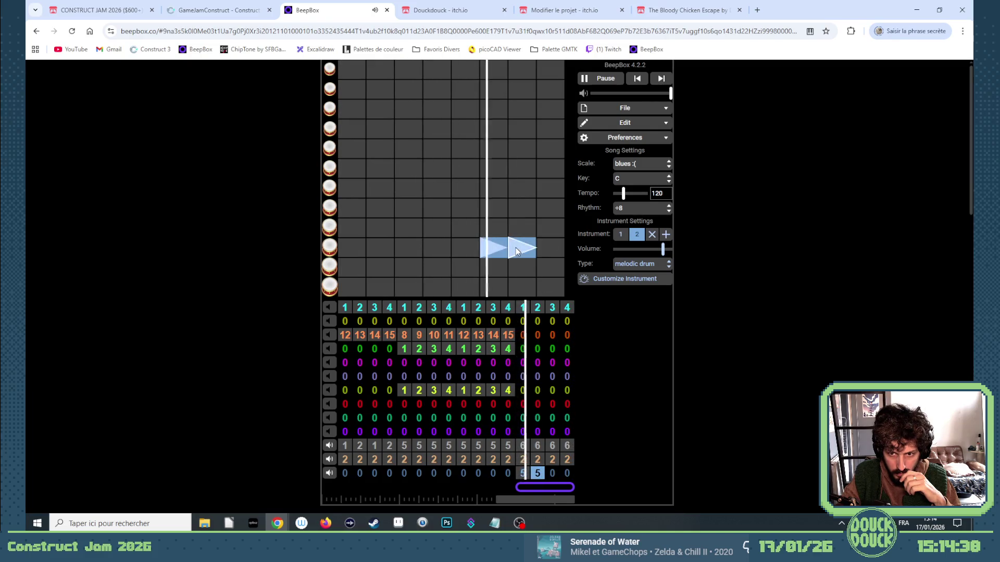
left_click(554, 472)
key("6")
key("5")
left_click(567, 473)
key("5")
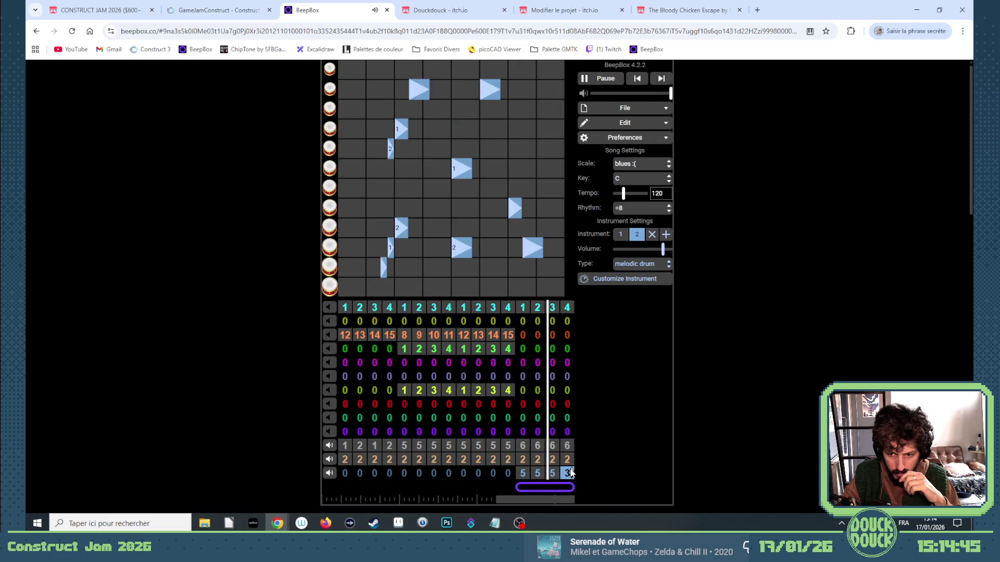
left_click_drag(527, 251, 558, 251)
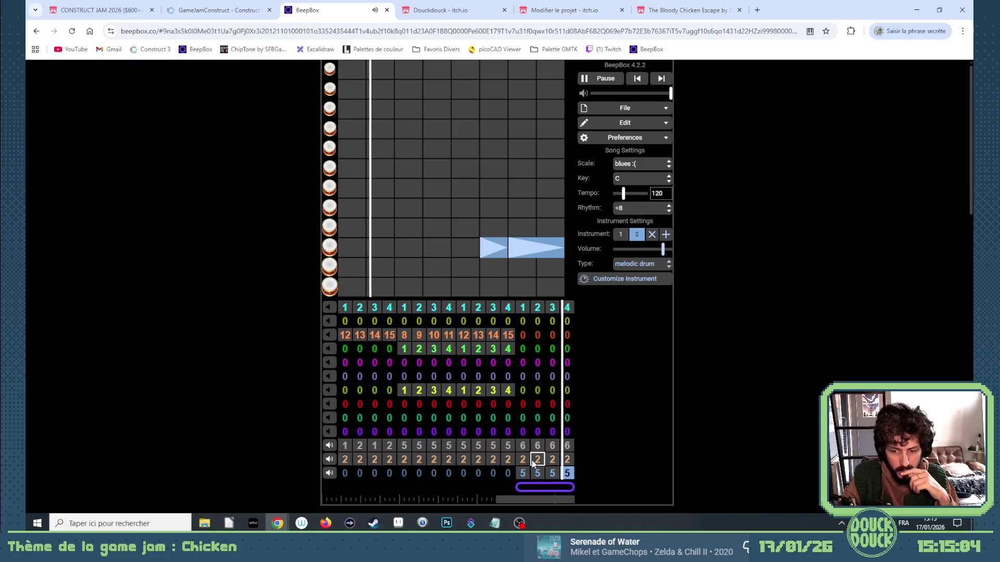
Step: Add a new channel and set its instrument type to melodic drum
key("ctrl+Return")
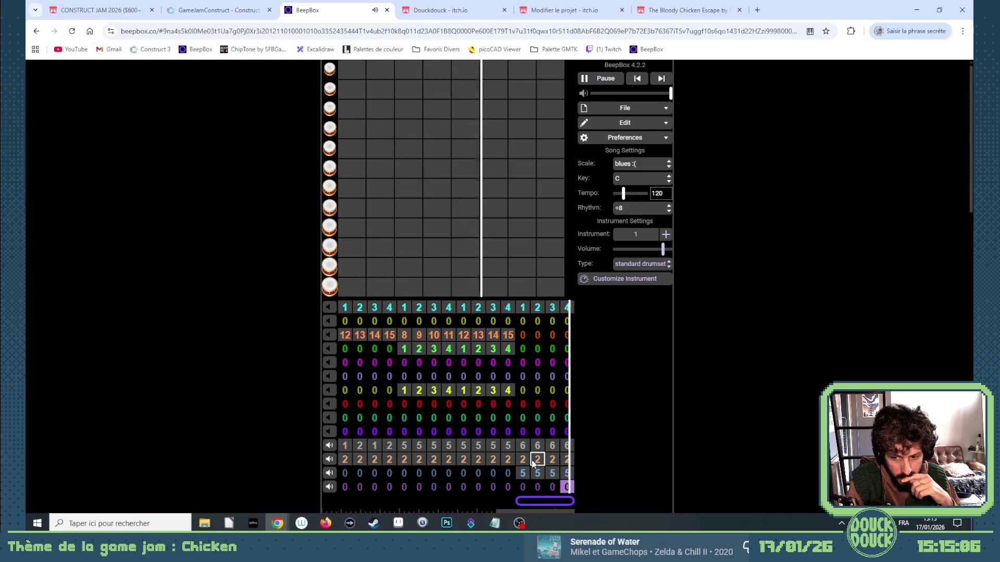
left_click(524, 488)
type("60")
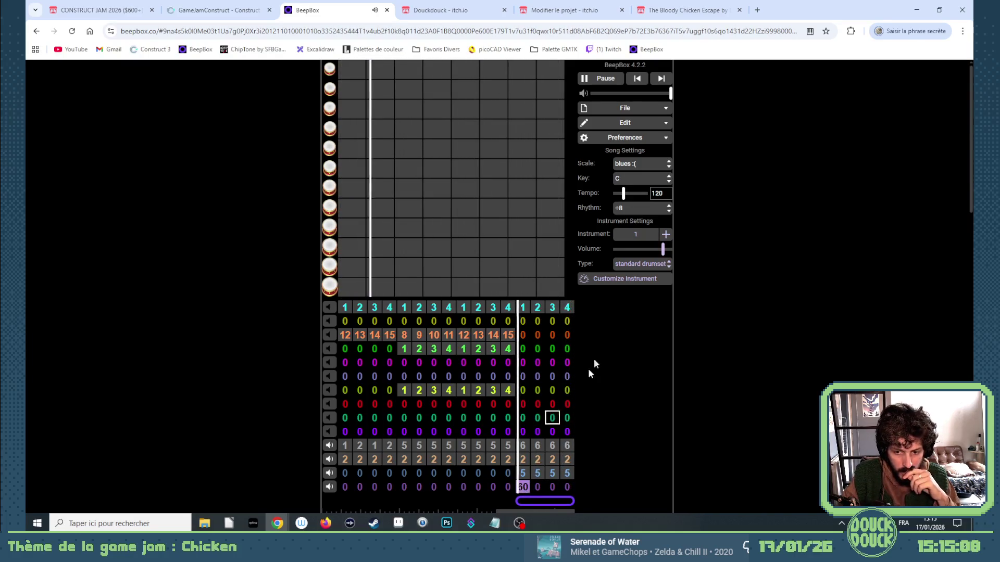
type("6")
left_click(537, 488)
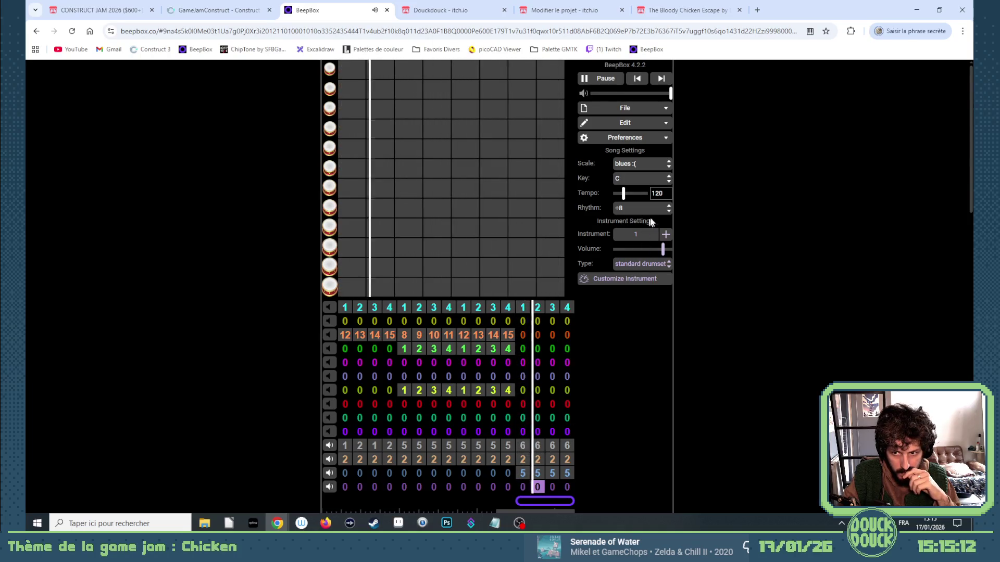
left_click(646, 265)
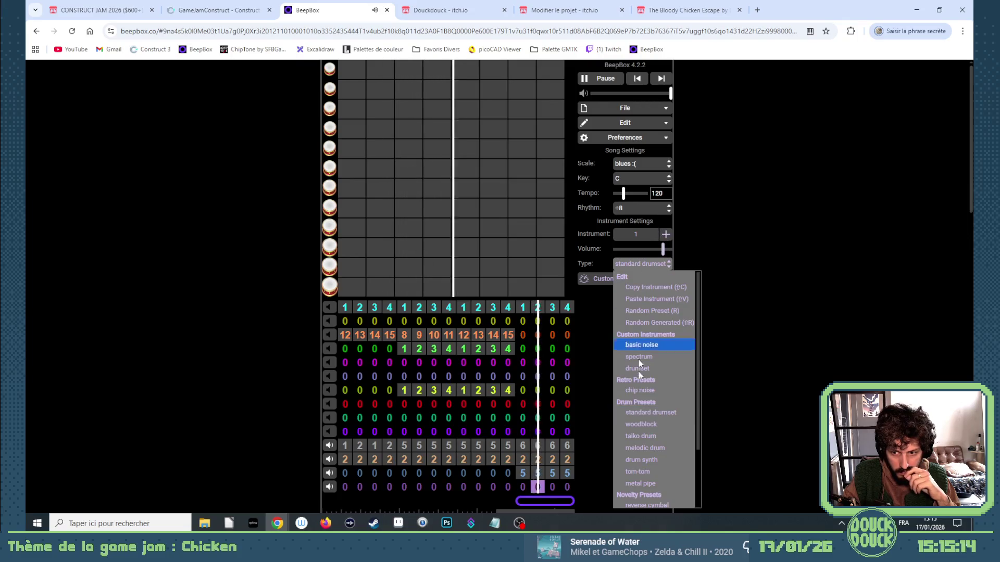
left_click(642, 449)
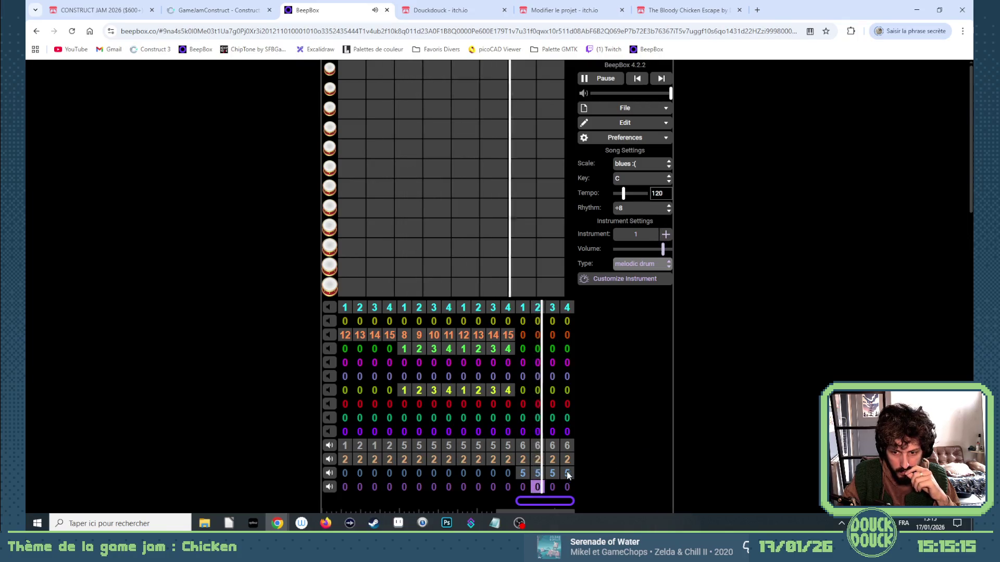
Step: Place short drum hits in pattern 1, swapping the last lower hit for a higher one
left_click(373, 167)
left_click(390, 147)
left_click(456, 168)
left_click(468, 147)
left_click(508, 363)
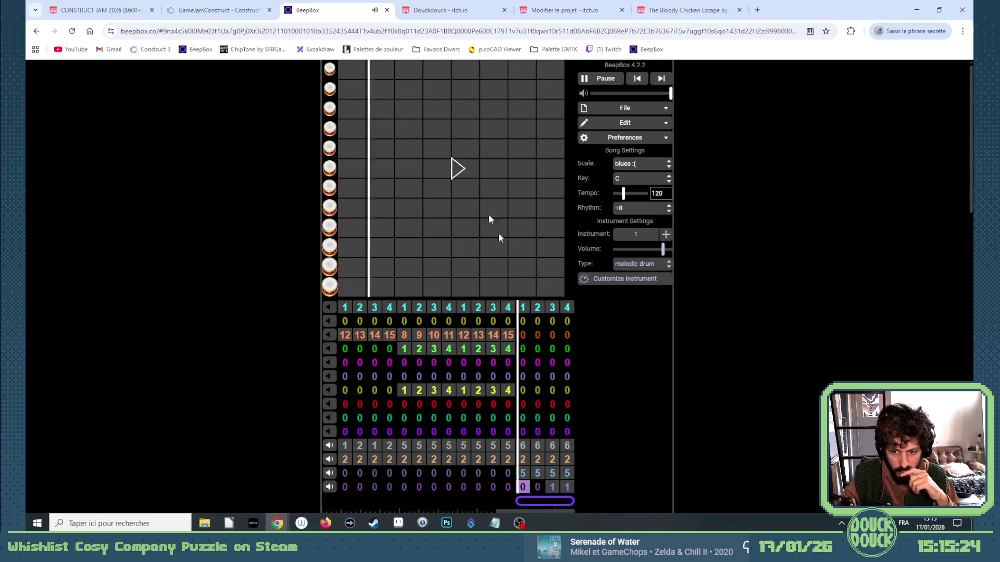
left_click(567, 487)
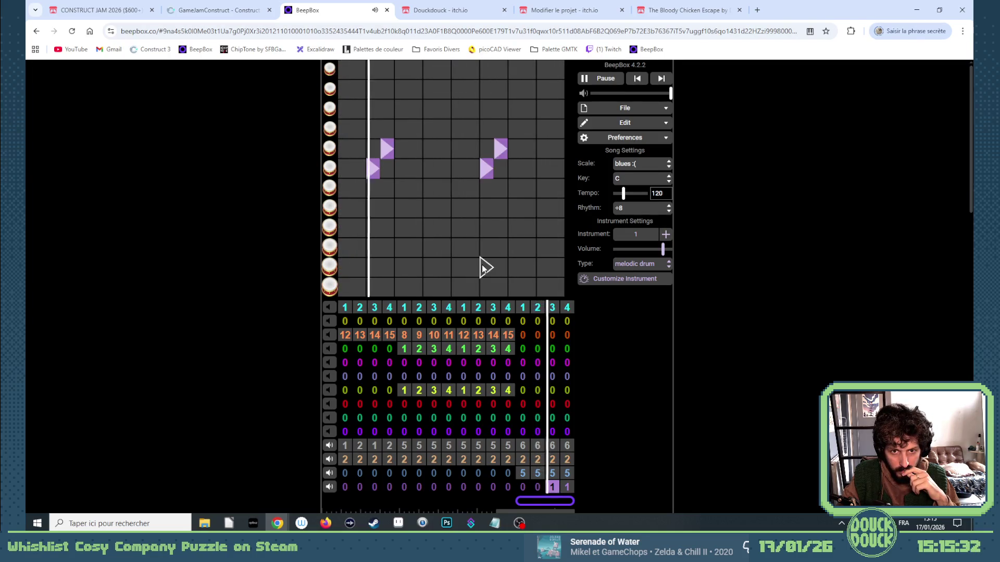
left_click(499, 129)
left_click(499, 151)
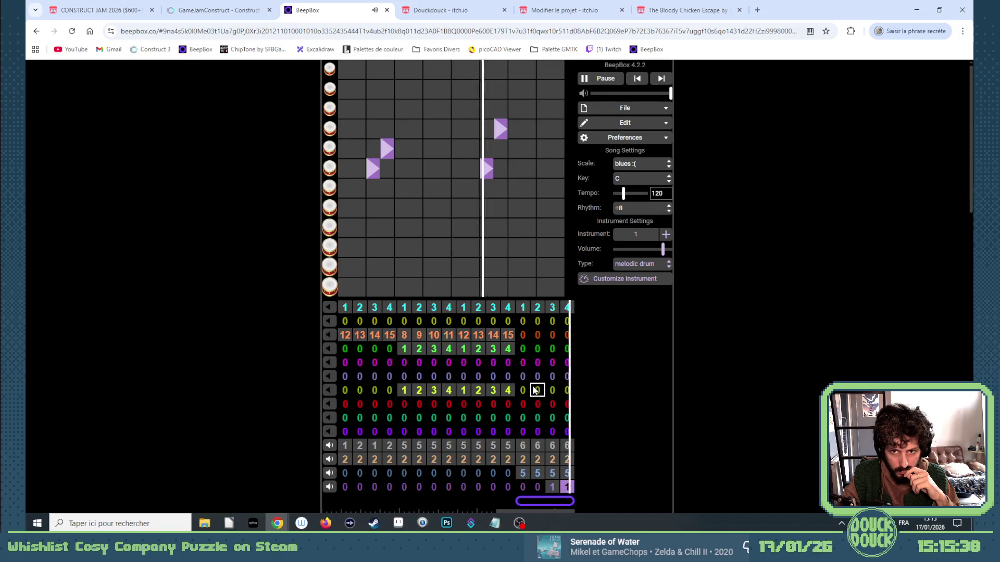
Step: Assign pattern 1 to bars 13 and 14 and the empty pattern 2 to bar 15
left_click(524, 486)
key("1")
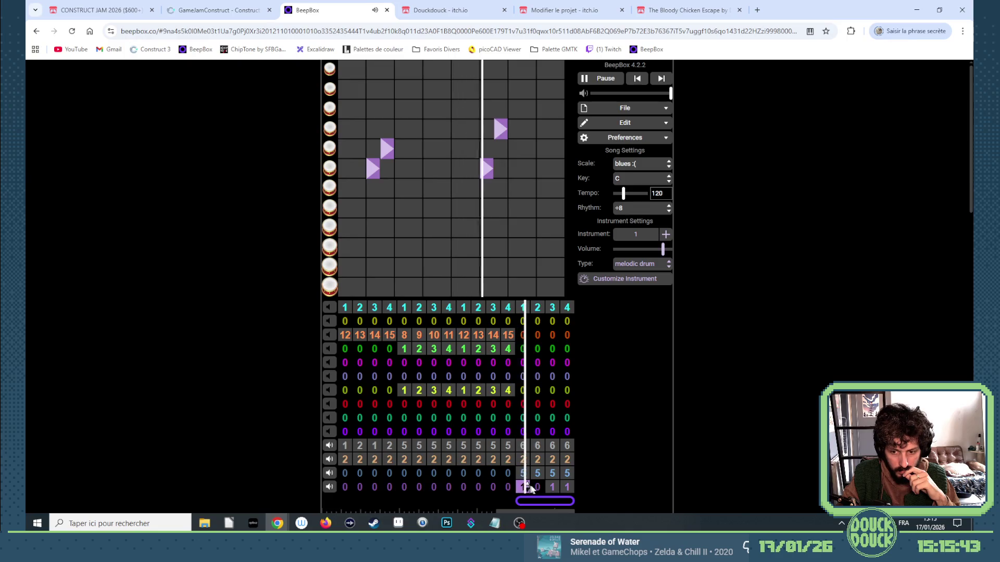
left_click(539, 487)
key("1")
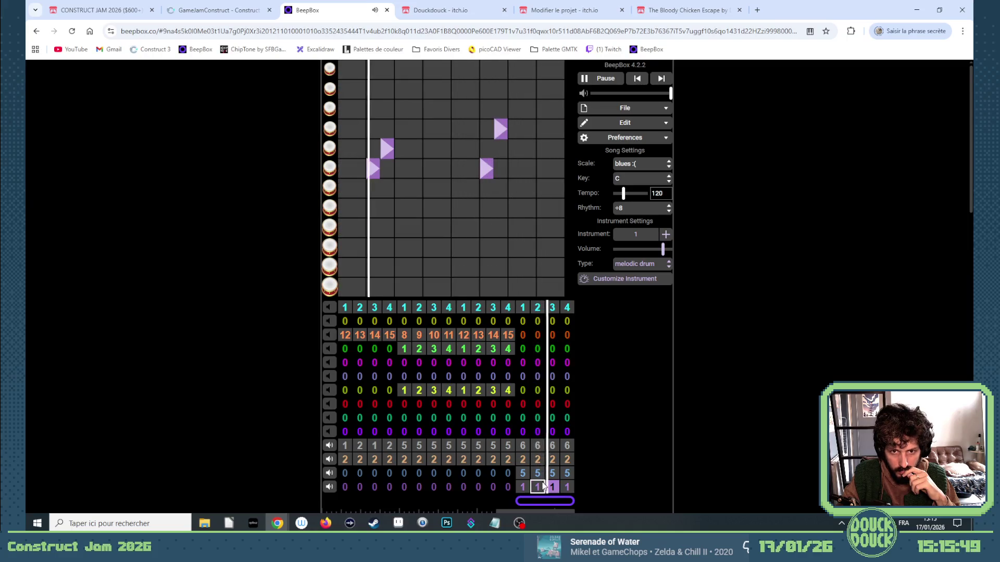
key("2")
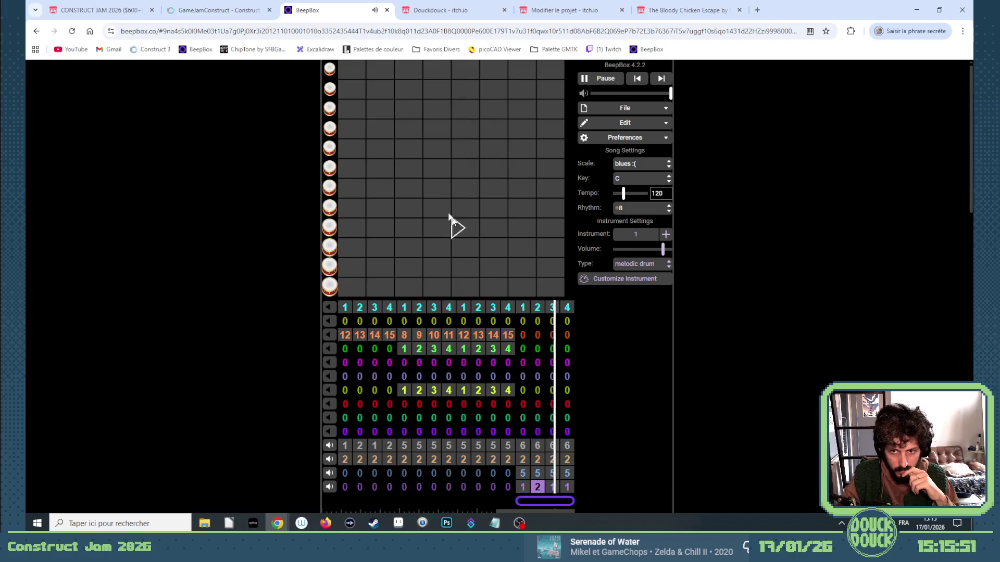
Step: Fill pattern 2 with drum hits, rearranging its later hits to higher and lower pitches
left_click(373, 168)
left_click(387, 149)
left_click(486, 168)
left_click(500, 129)
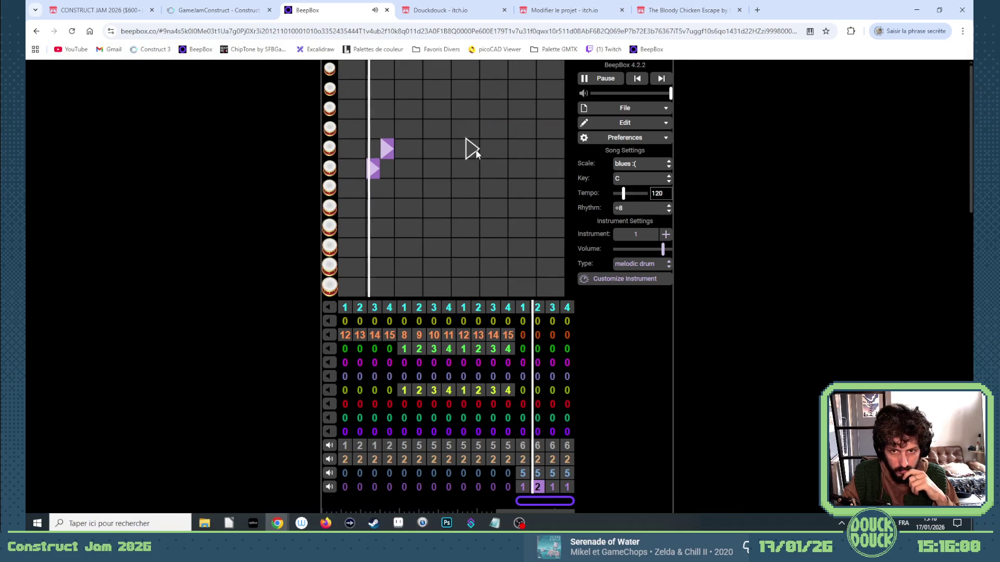
left_click(484, 127)
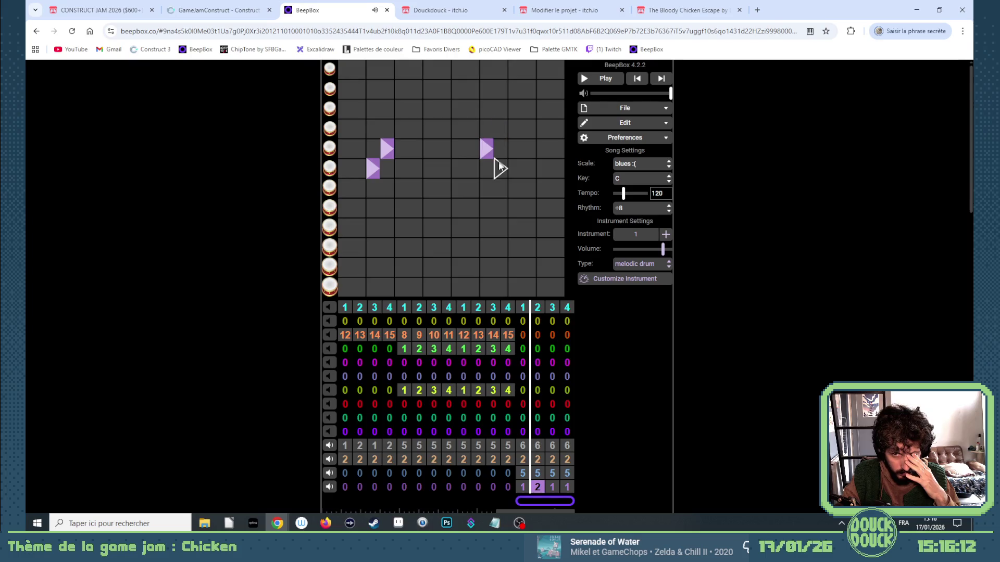
left_click(488, 151)
left_click(513, 133)
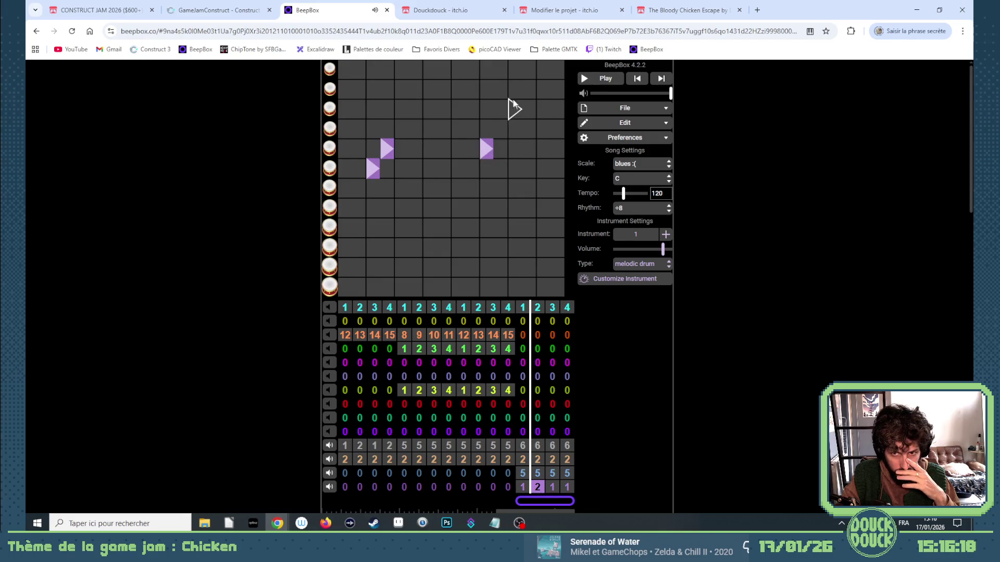
left_click(485, 147)
left_click(501, 166)
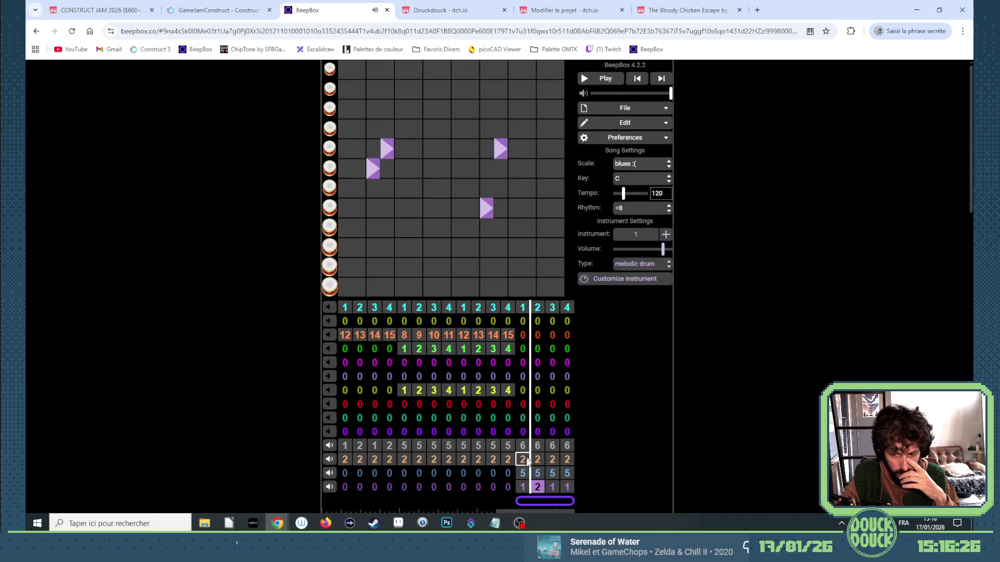
Step: Play the song to check the new drums, then remove one hit and lengthen a note
left_click(523, 487)
left_click(585, 78)
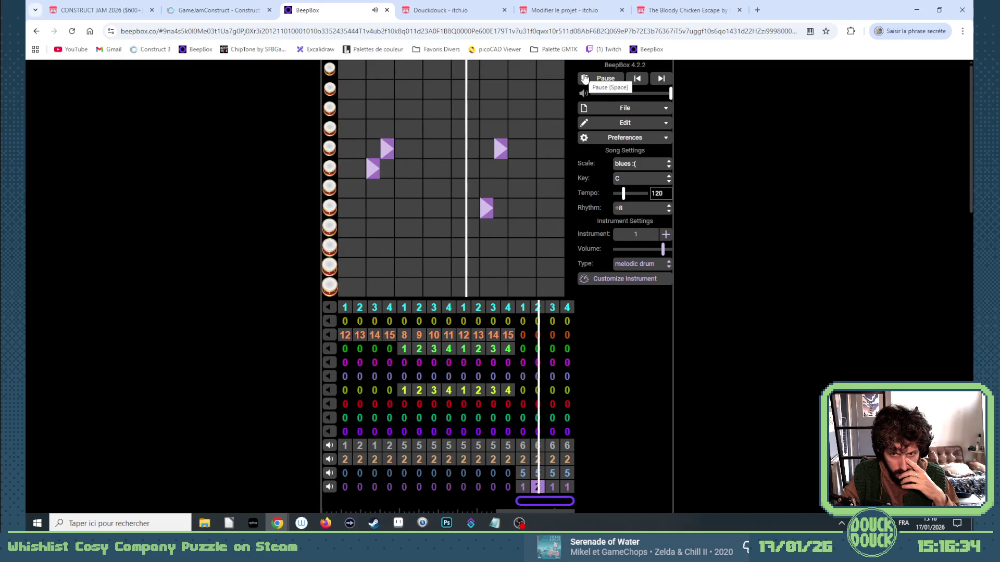
left_click(585, 77)
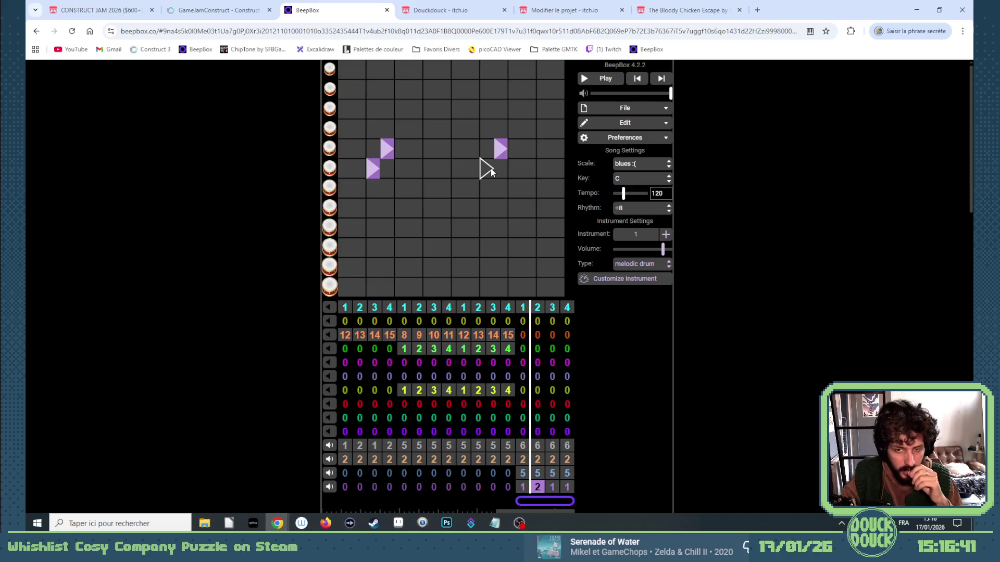
left_click(498, 154)
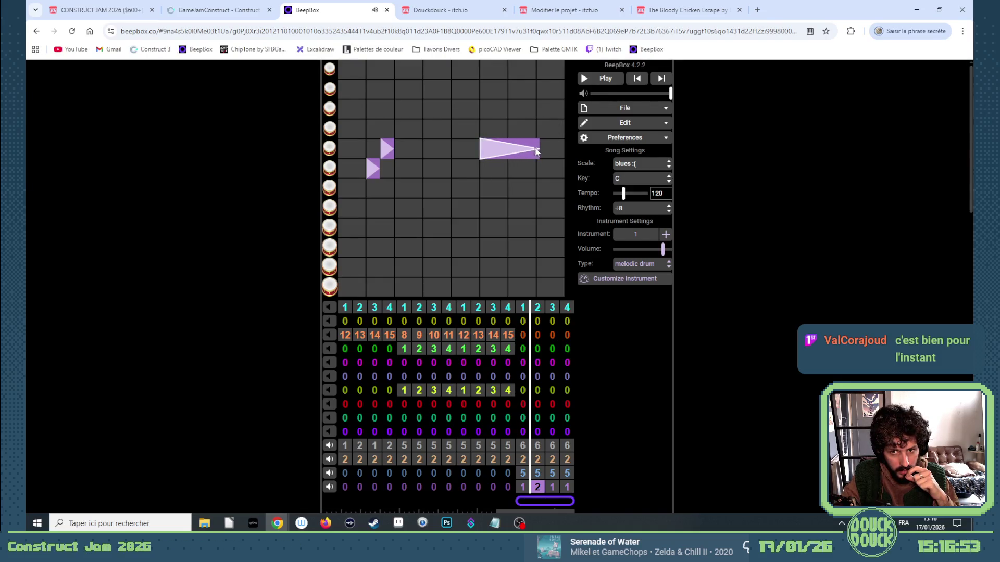
left_click_drag(529, 149, 535, 150)
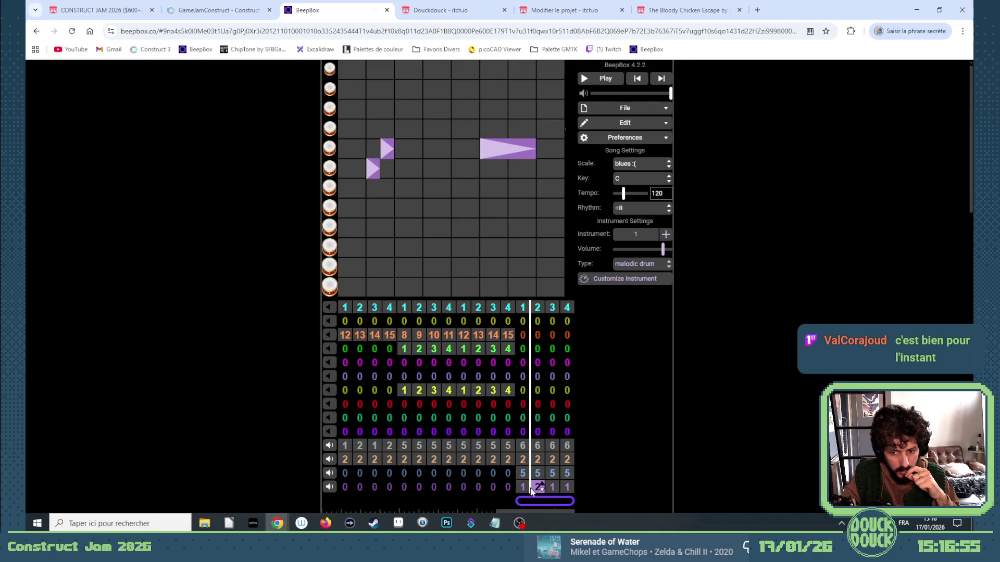
Step: Set the new channel's bar 16 to pattern 2 and replay to check the 1-2-1-2 alternation
left_click(523, 473)
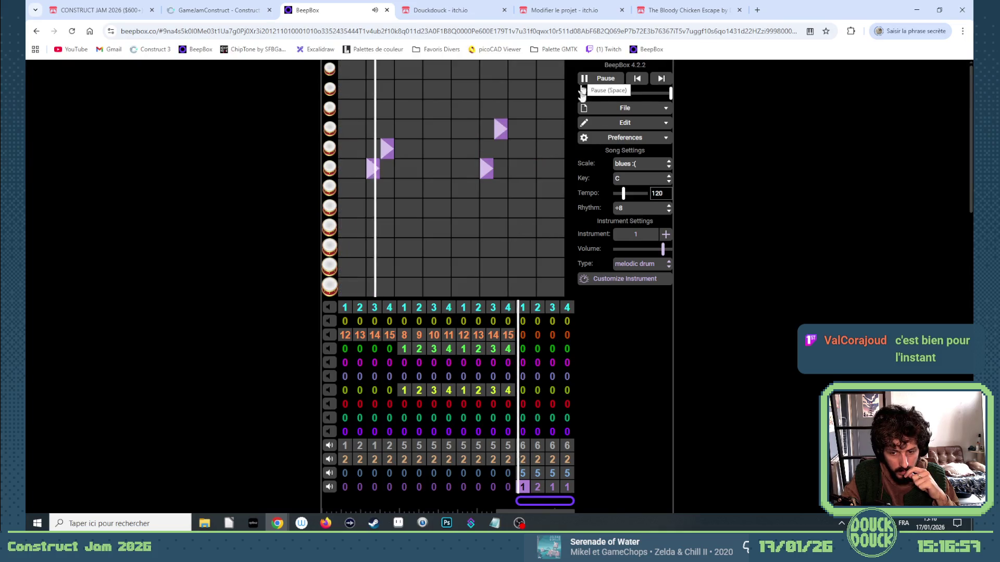
left_click(567, 487)
key("2")
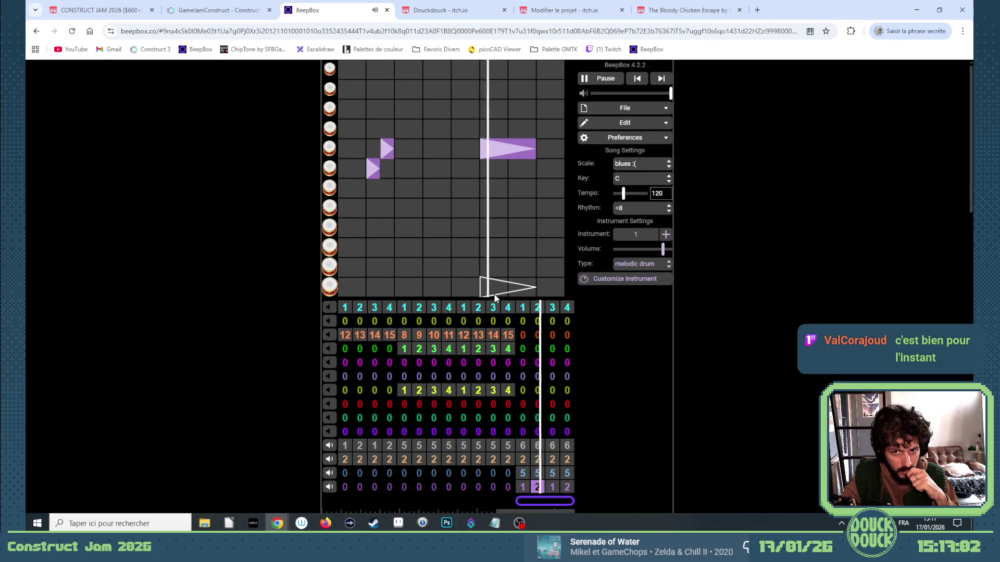
key("space")
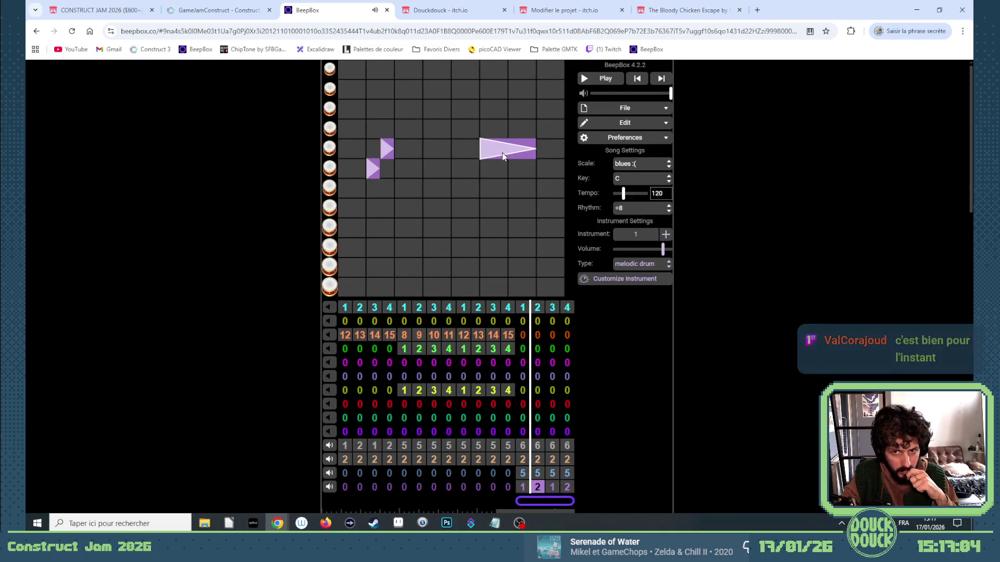
key("space")
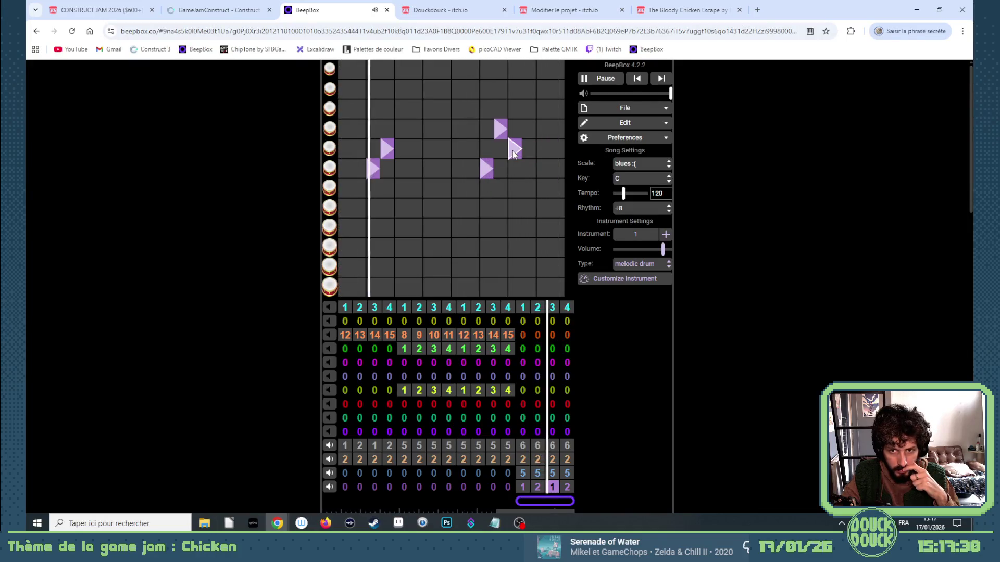
left_click(538, 487)
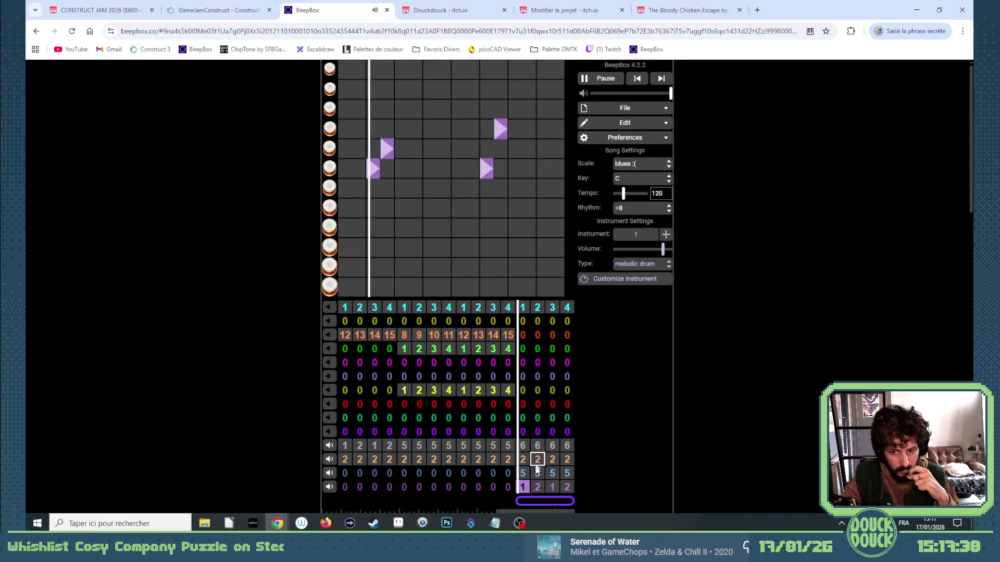
key("Right")
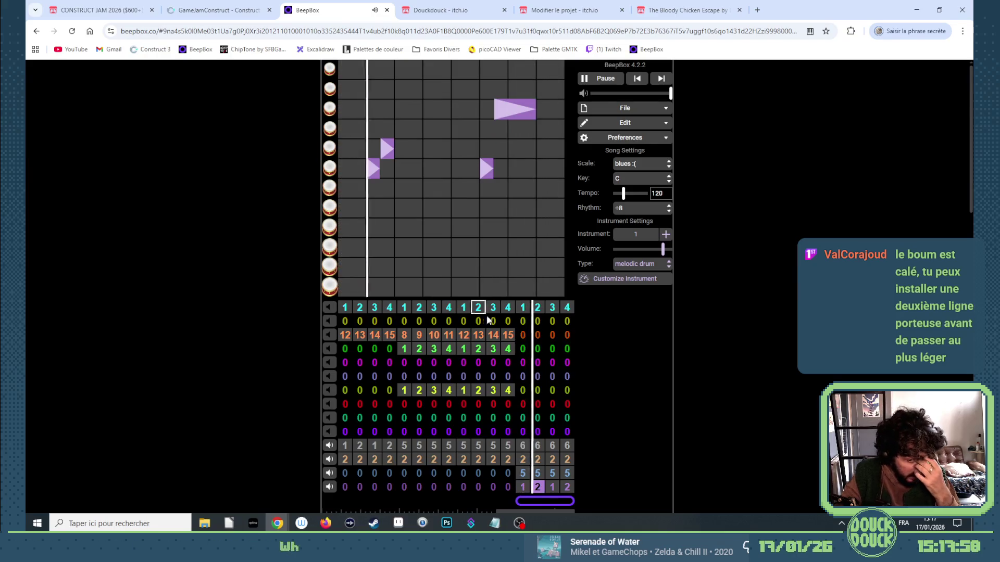
left_click(523, 460)
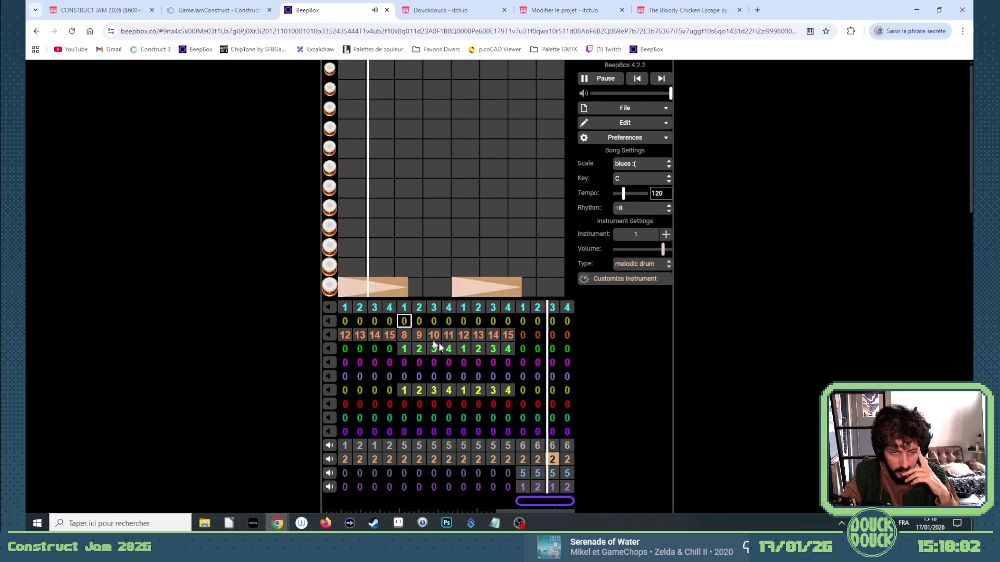
Step: Try two extra low drum hits in the orange channel's pattern, then delete them
left_click(340, 248)
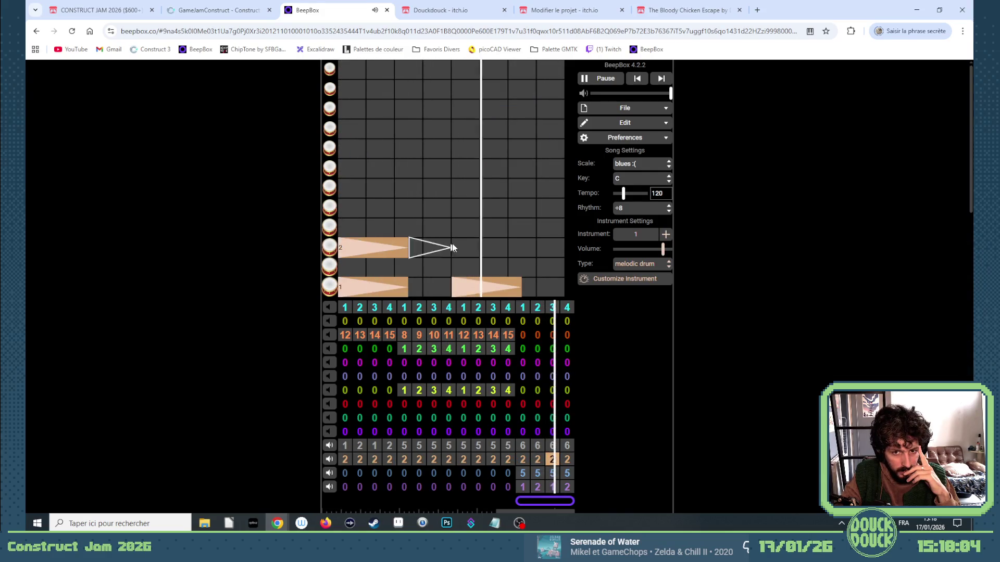
left_click(452, 248)
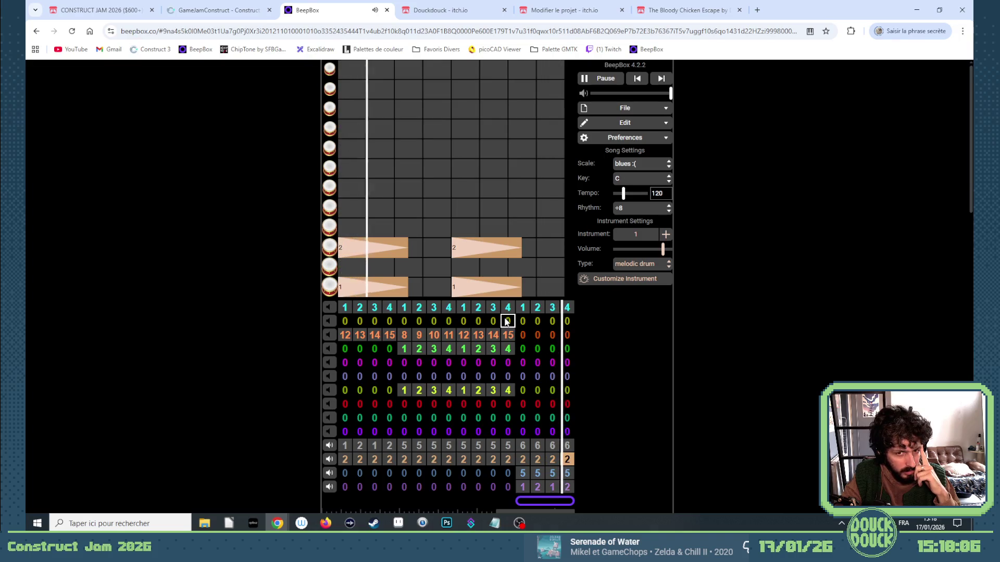
left_click(380, 246)
left_click(486, 245)
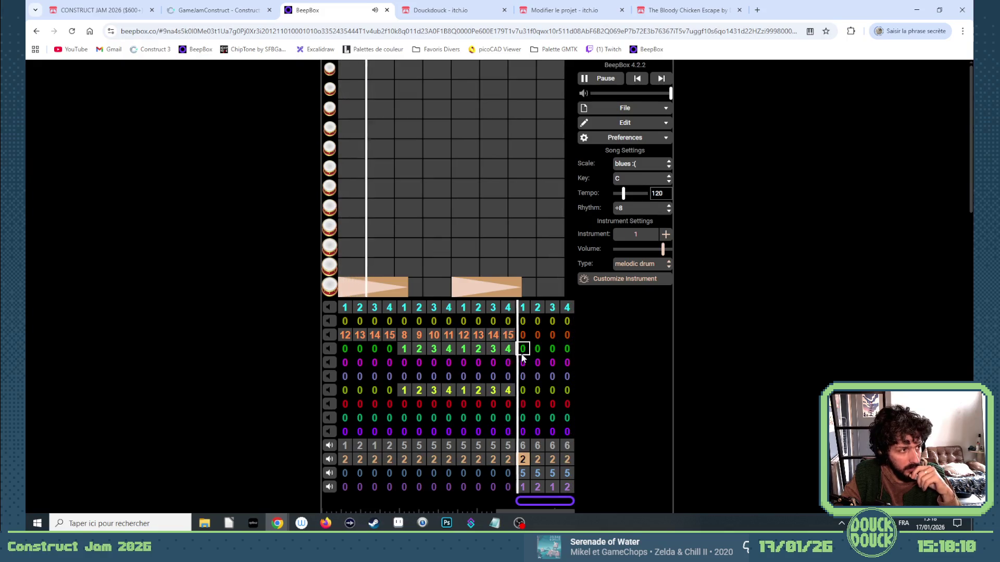
Step: Audition the drum channels by muting and unmuting them, then bring up the blue channel's bar-13 pattern
left_click(525, 489)
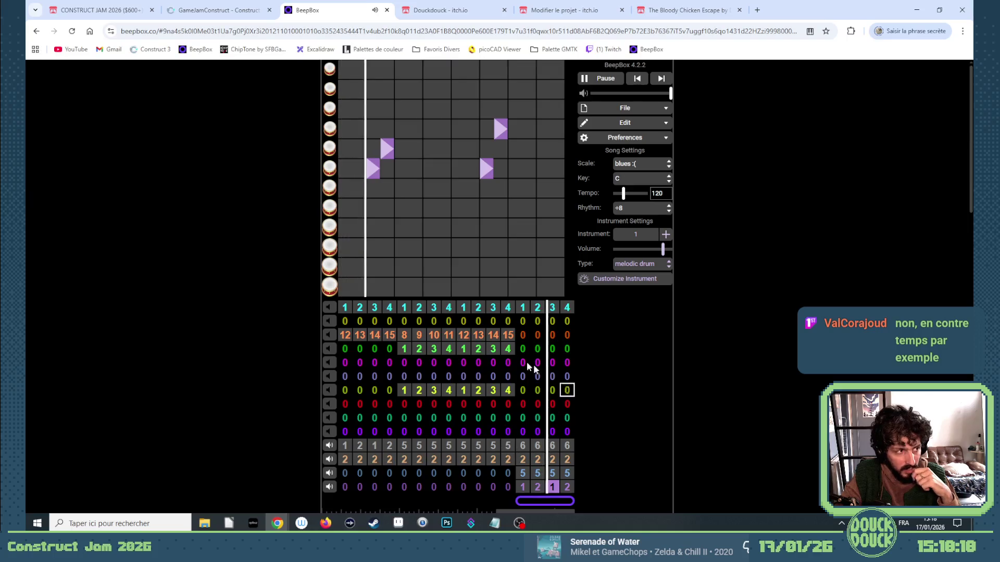
left_click(524, 465)
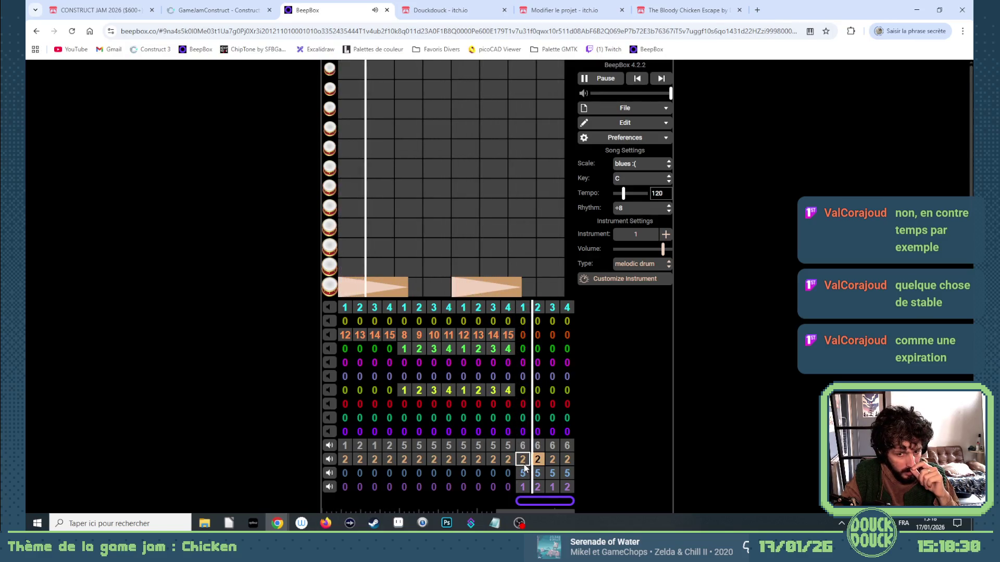
left_click(330, 460)
left_click(329, 486)
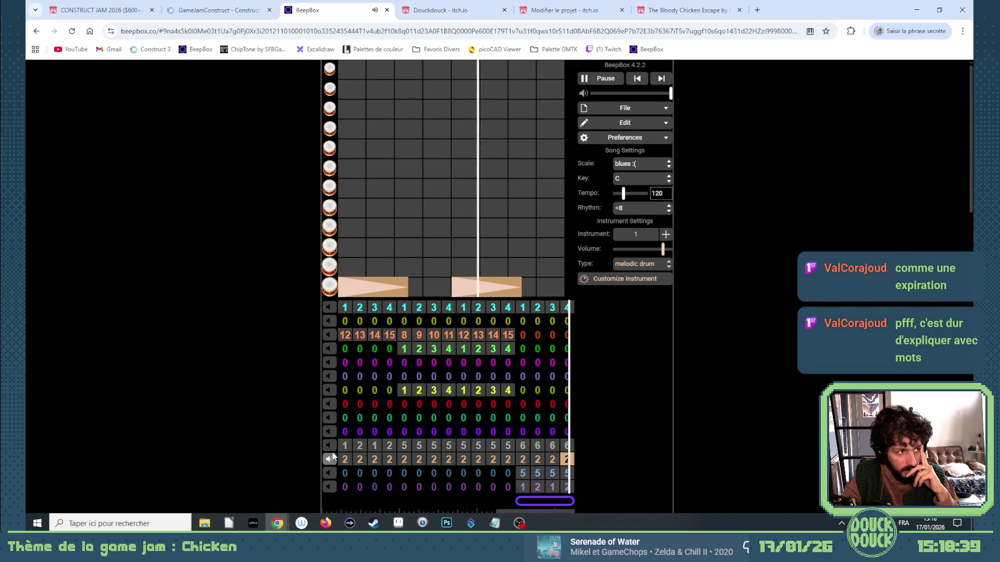
left_click(332, 446)
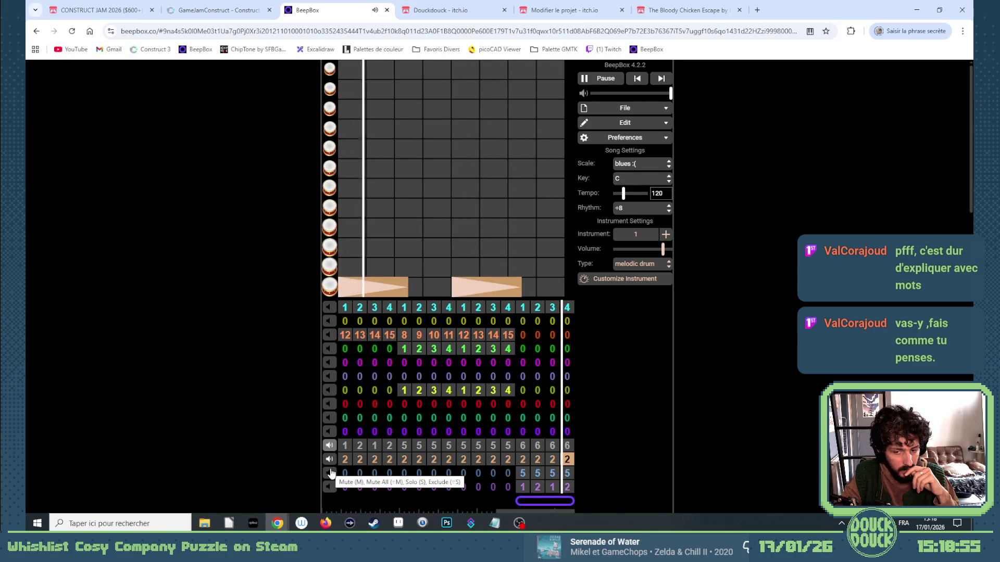
left_click(329, 472)
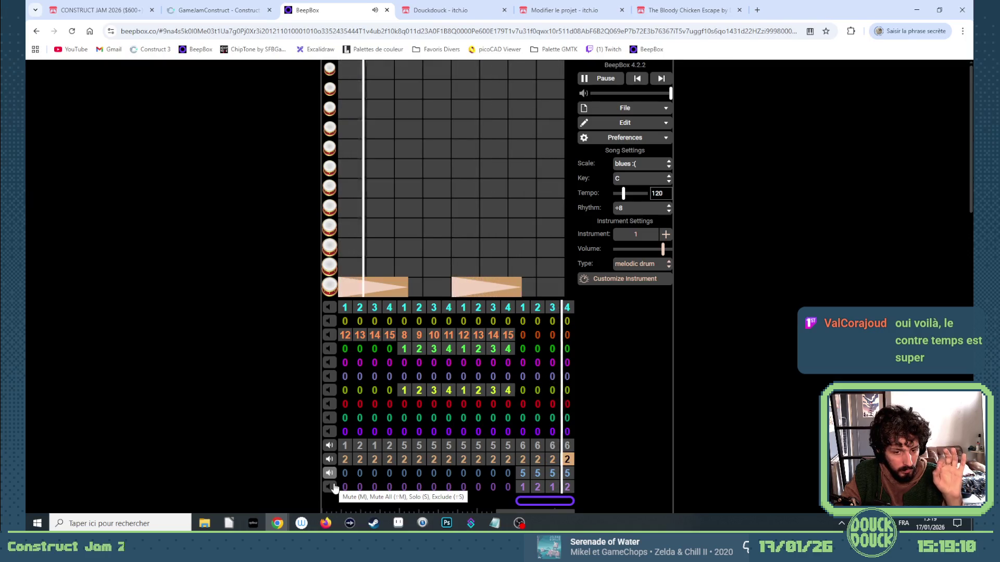
left_click(333, 488)
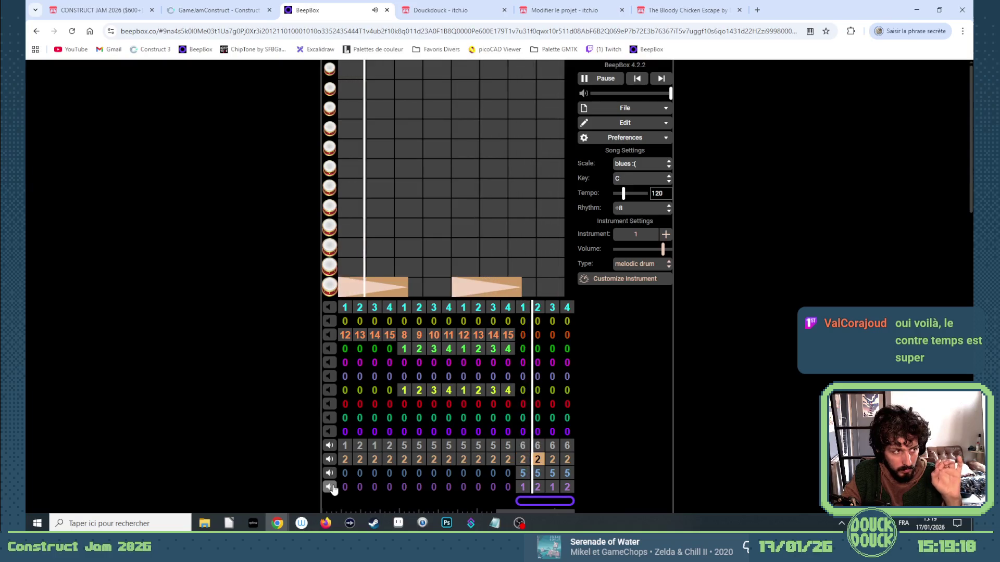
left_click(523, 474)
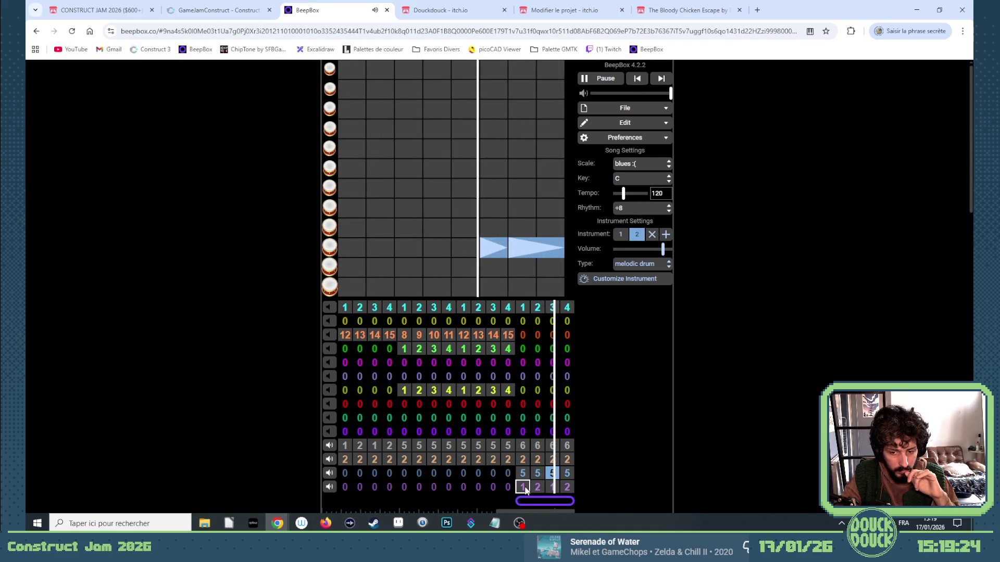
Step: Add two higher-row drum hits in the pattern's second half and unmute the bottom drum channel
left_click(492, 109)
left_click(523, 112)
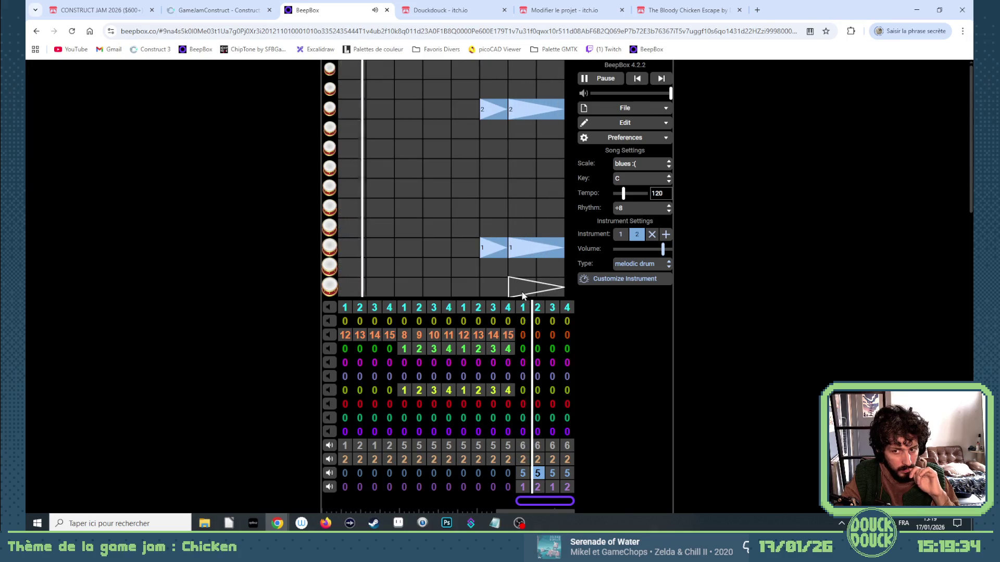
left_click(623, 234)
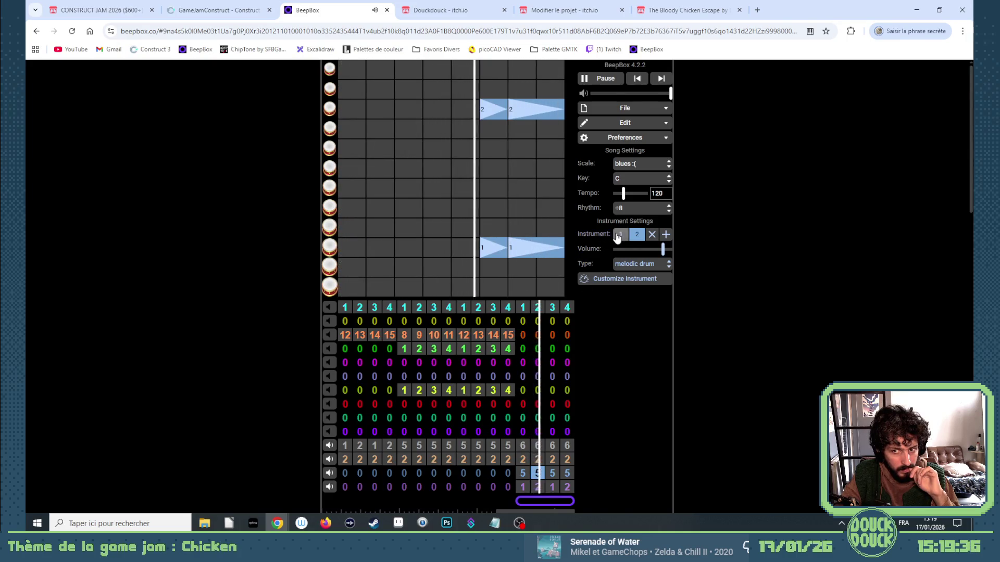
left_click(632, 237)
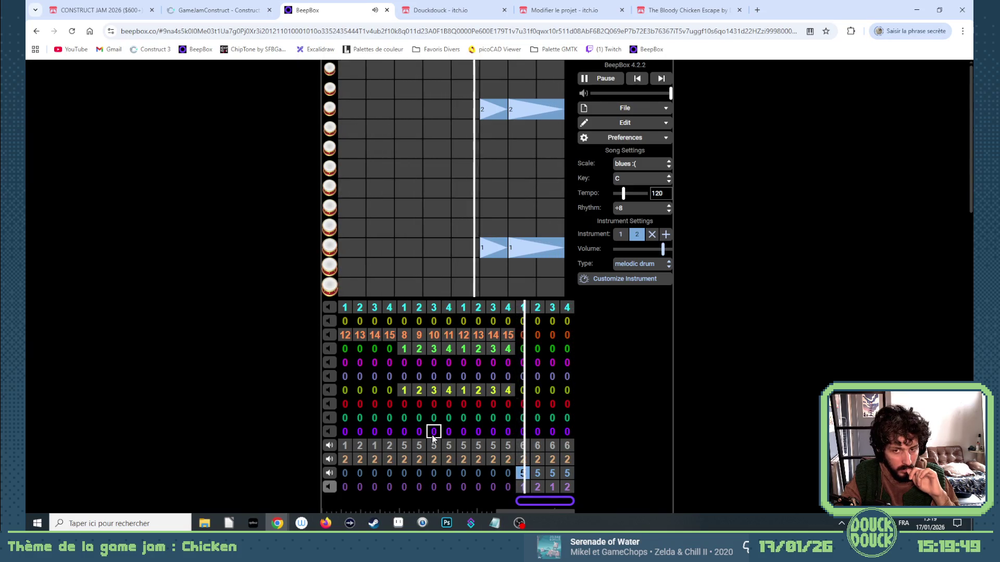
left_click(329, 489)
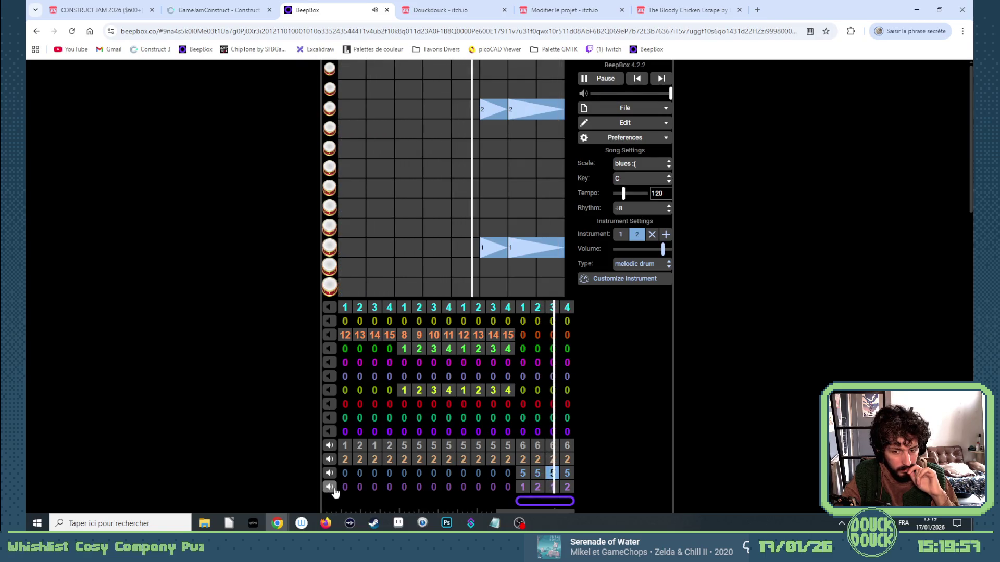
scroll(578, 490, "down", 1)
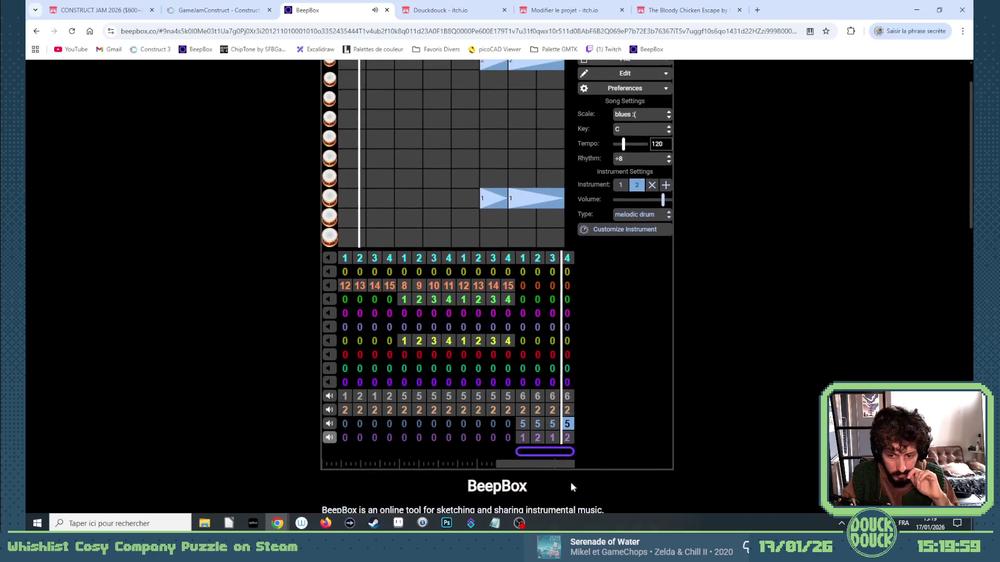
Step: Insert a new channel with Ctrl+Enter, make it melodic drum, and place a short hit in bar 15
left_click(518, 439)
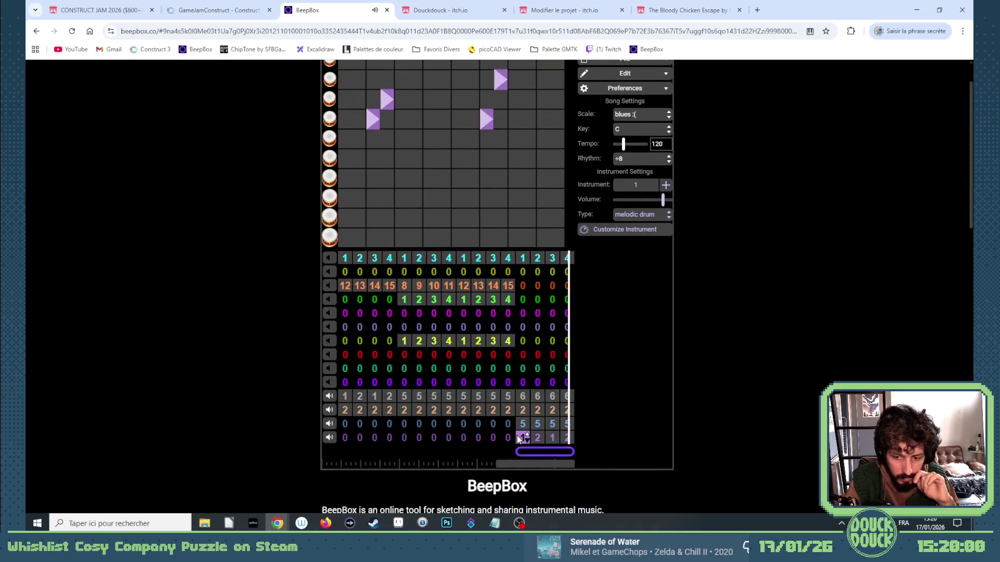
key("ctrl+Return")
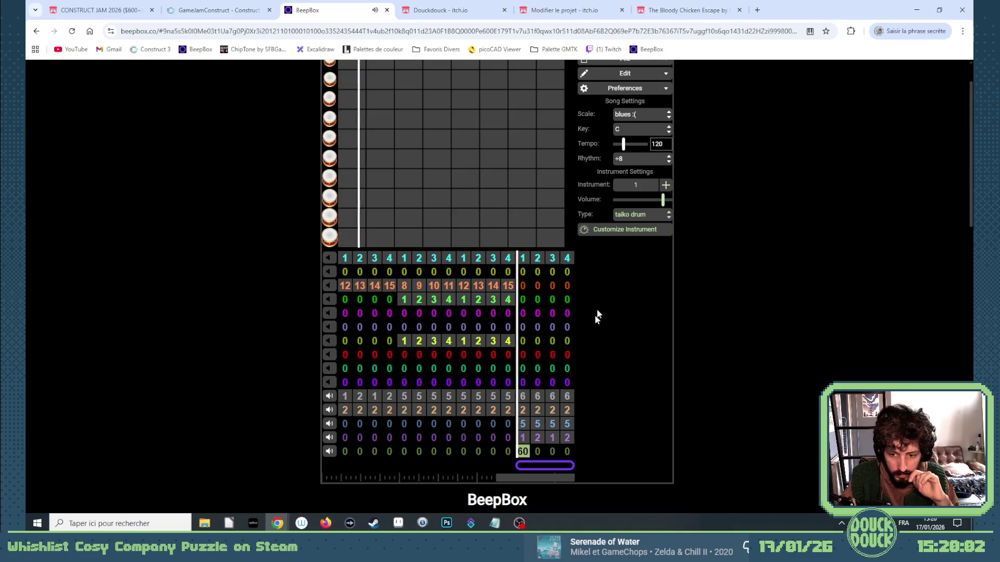
left_click(670, 214)
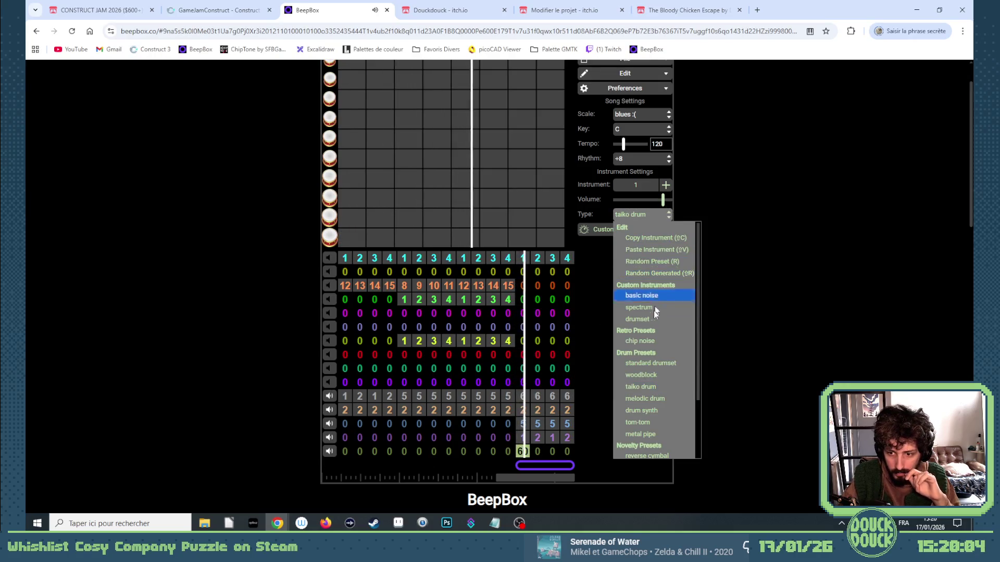
left_click(643, 397)
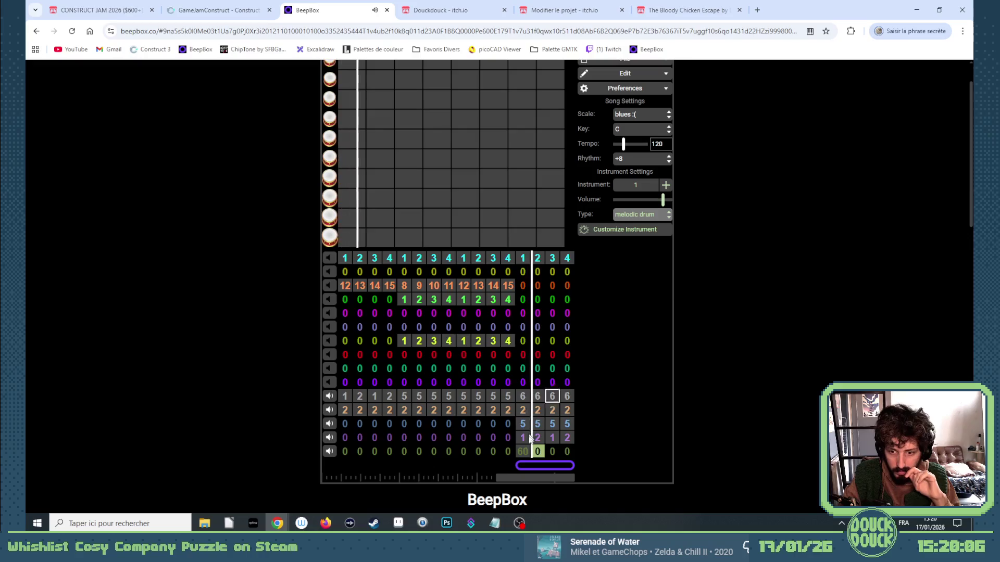
left_click(526, 454)
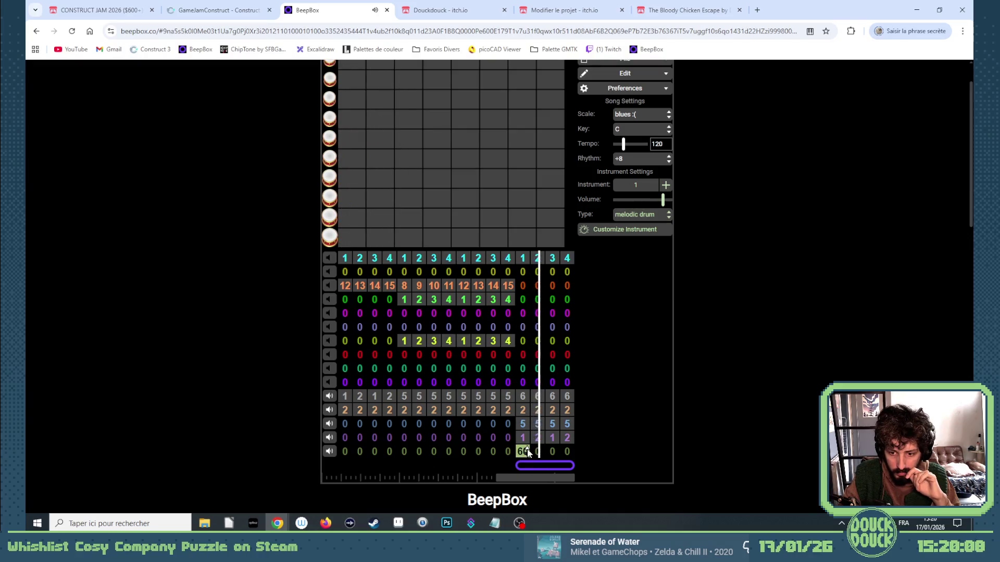
scroll(712, 360, "up", 1)
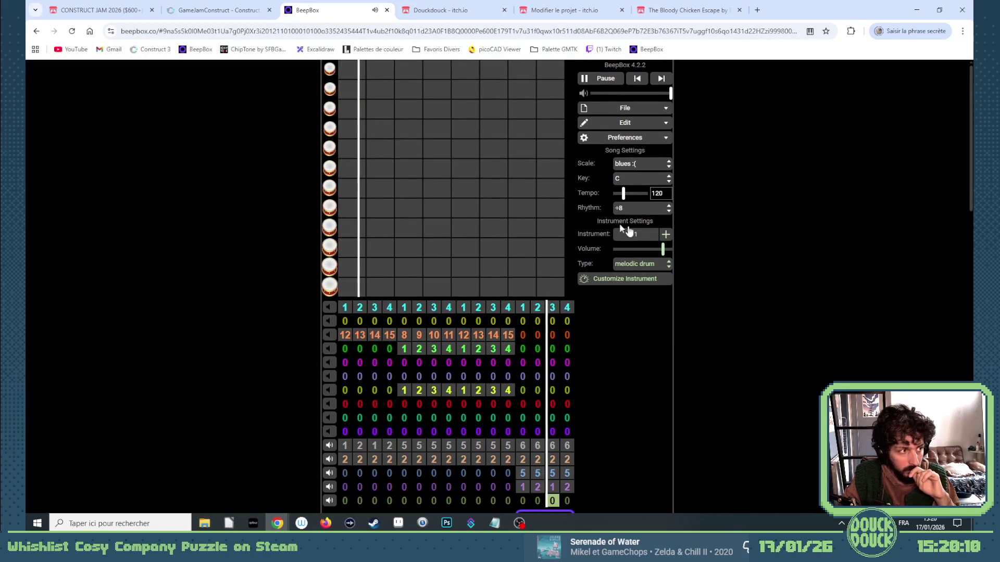
left_click(400, 89)
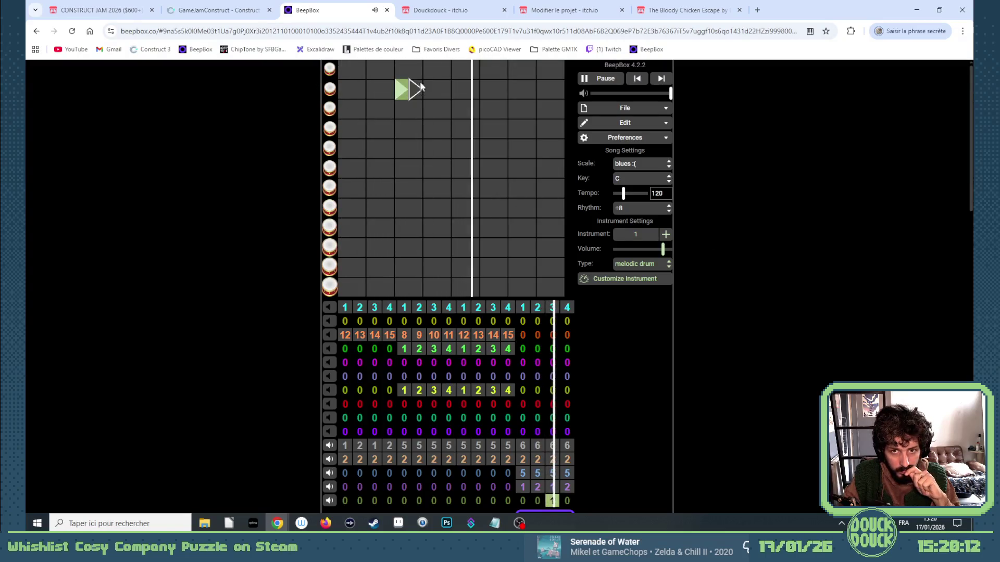
Step: Add a closing hit at the end of the bottom channel's pattern 1, lowered two rows
left_click(418, 73)
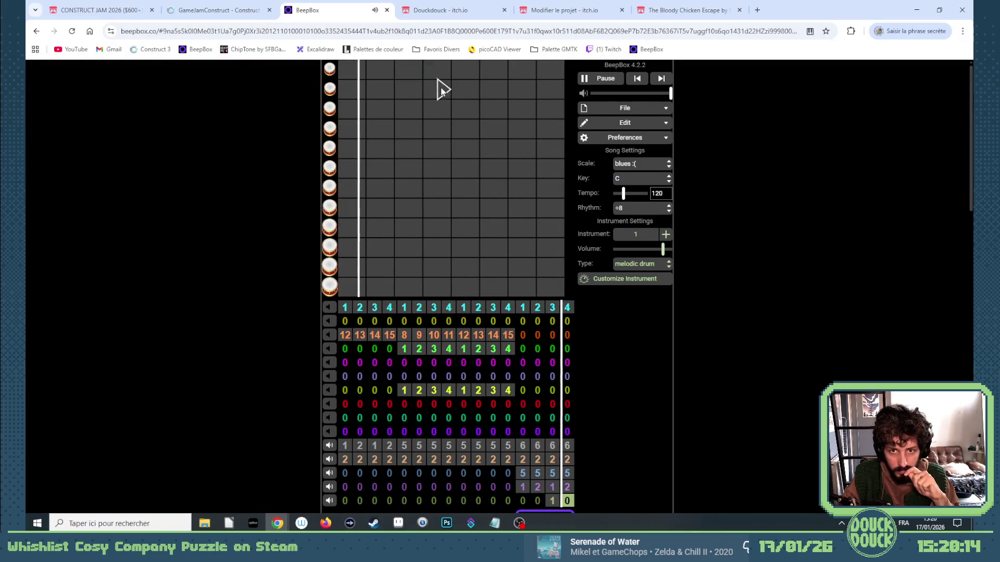
left_click(553, 500)
left_click(442, 66)
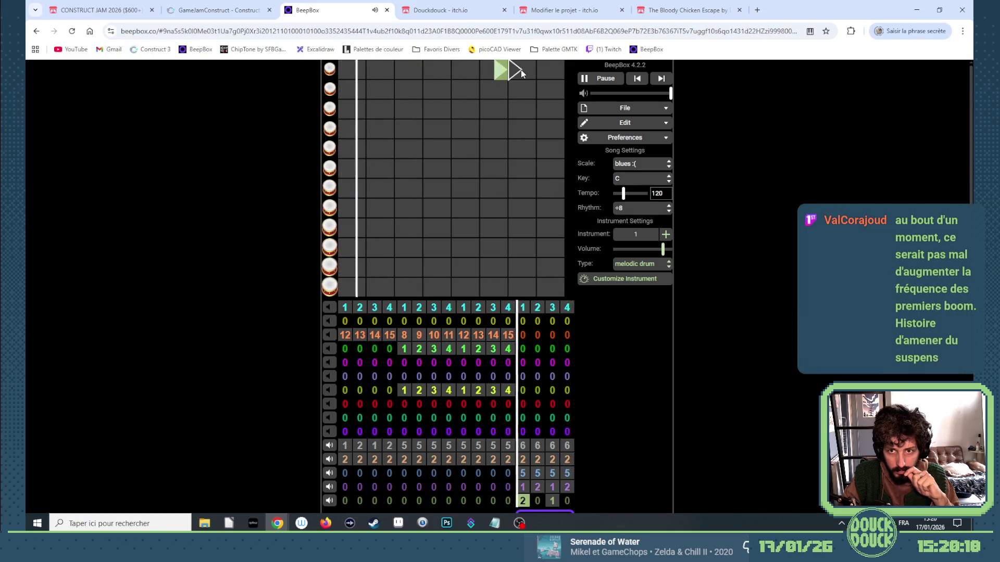
left_click(552, 501)
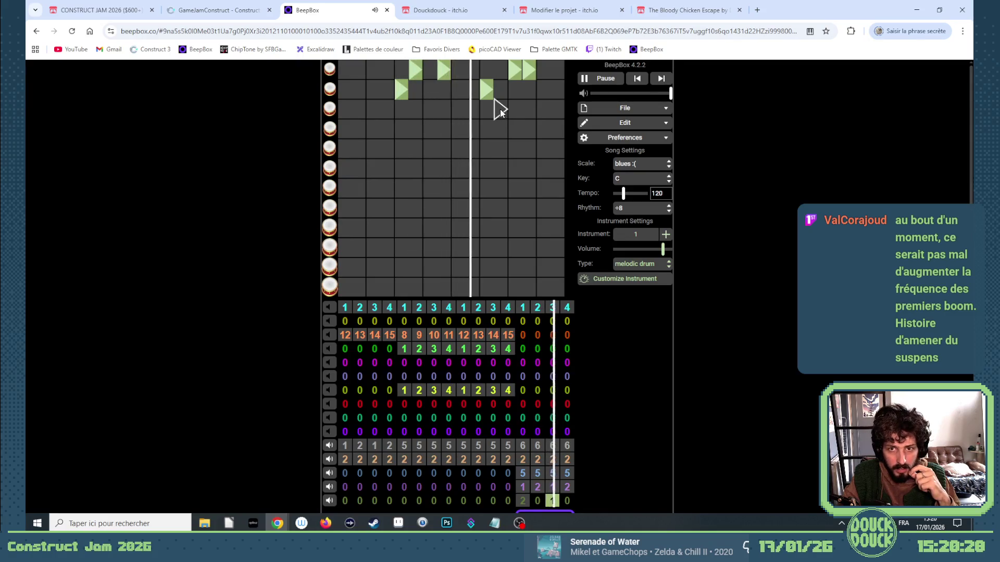
left_click(583, 80)
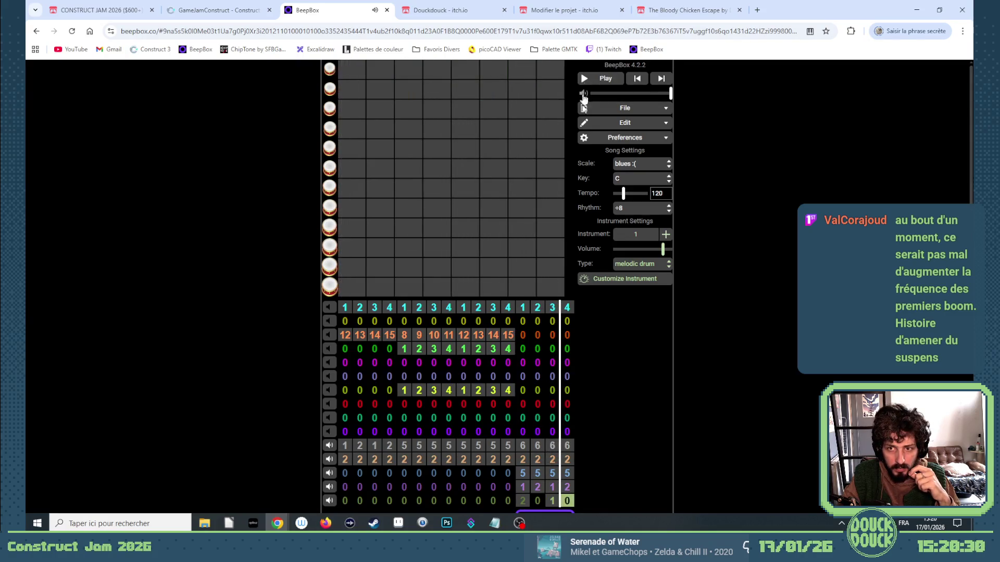
left_click(554, 501)
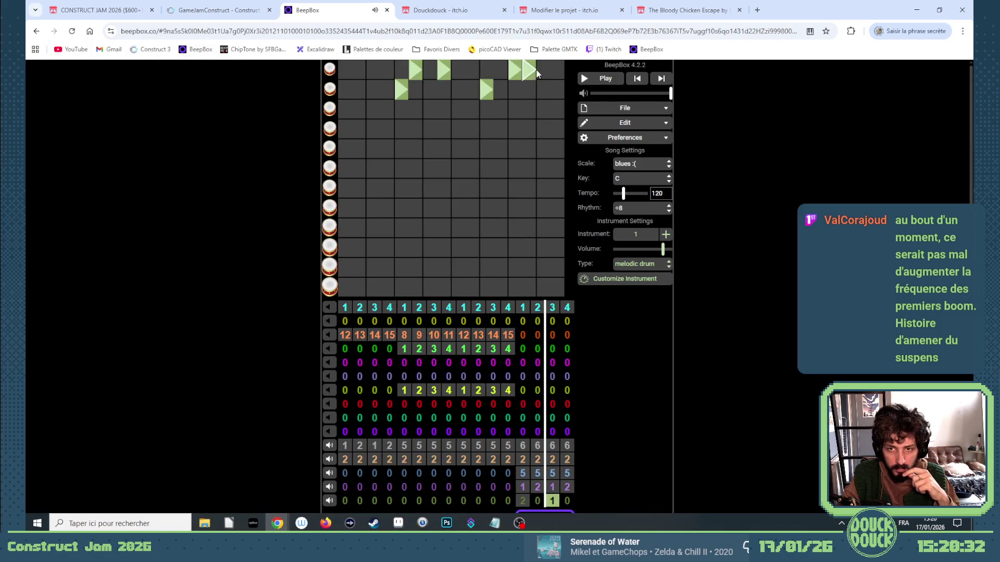
left_click(562, 113)
left_click(558, 111)
left_click(553, 127)
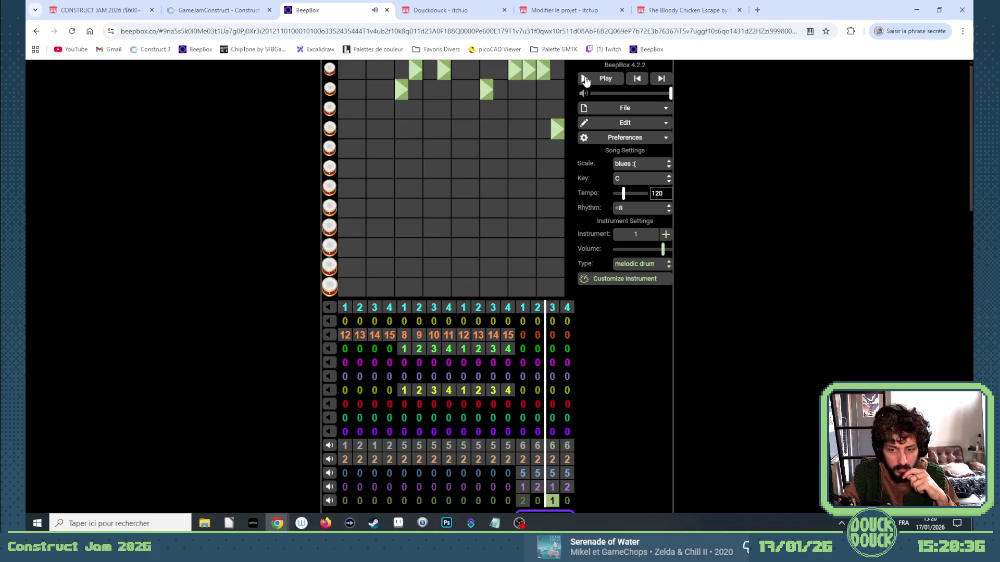
Step: Set the bottom channel's bars 13 and 14 to pattern 1
left_click(524, 501)
key("1")
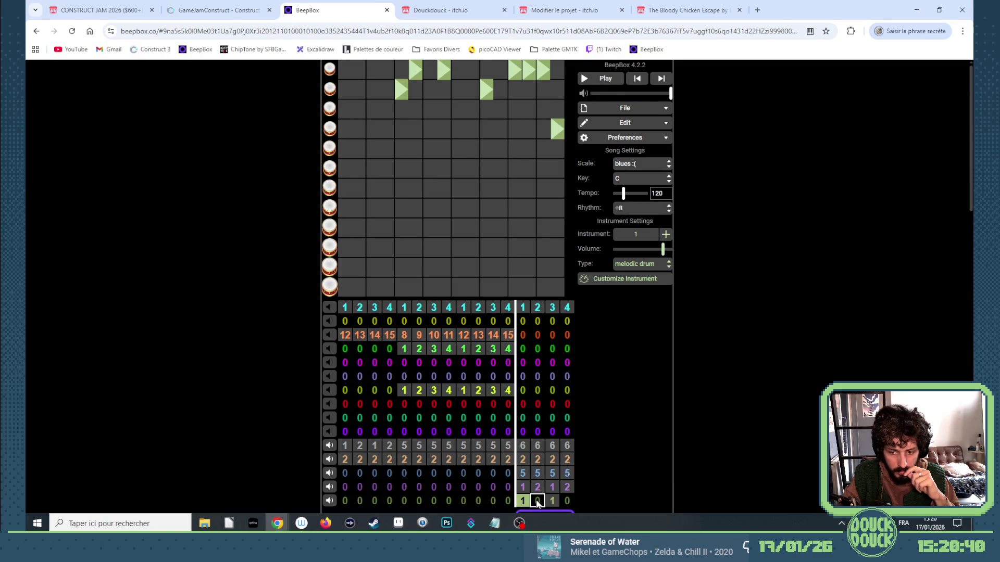
left_click(537, 501)
key("1")
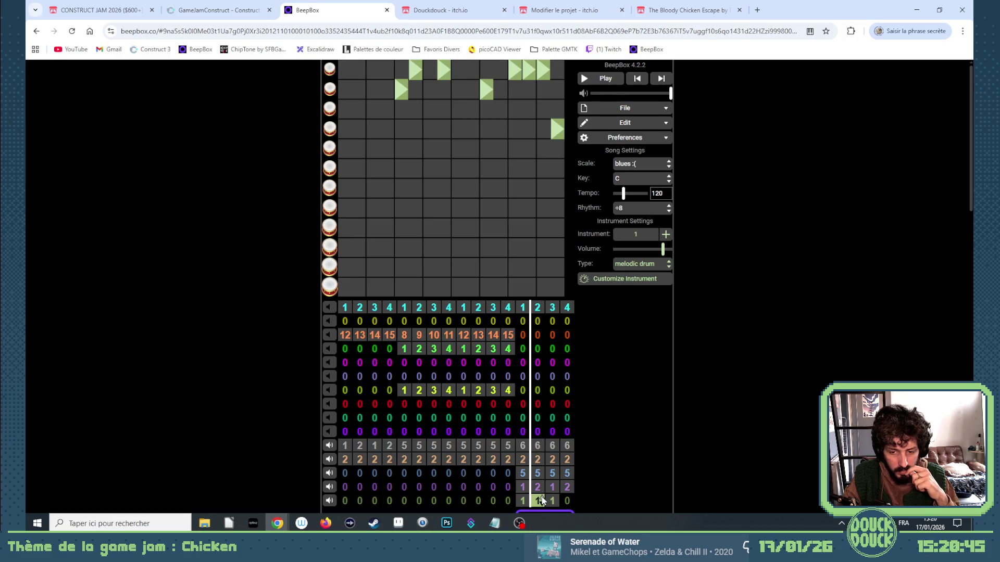
Step: Switch the orange channel's bars 13–16 to pattern 3 and draw low drum hits across it
left_click(524, 460)
key("3")
left_click(539, 458)
key("3")
left_click(553, 459)
key("3")
left_click(561, 459)
key("3")
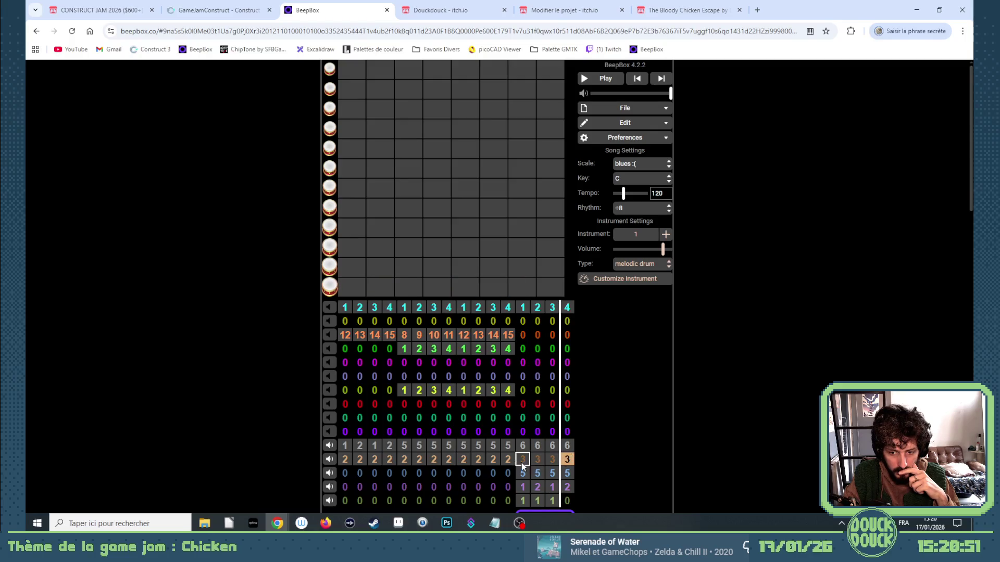
left_click_drag(347, 287, 393, 288)
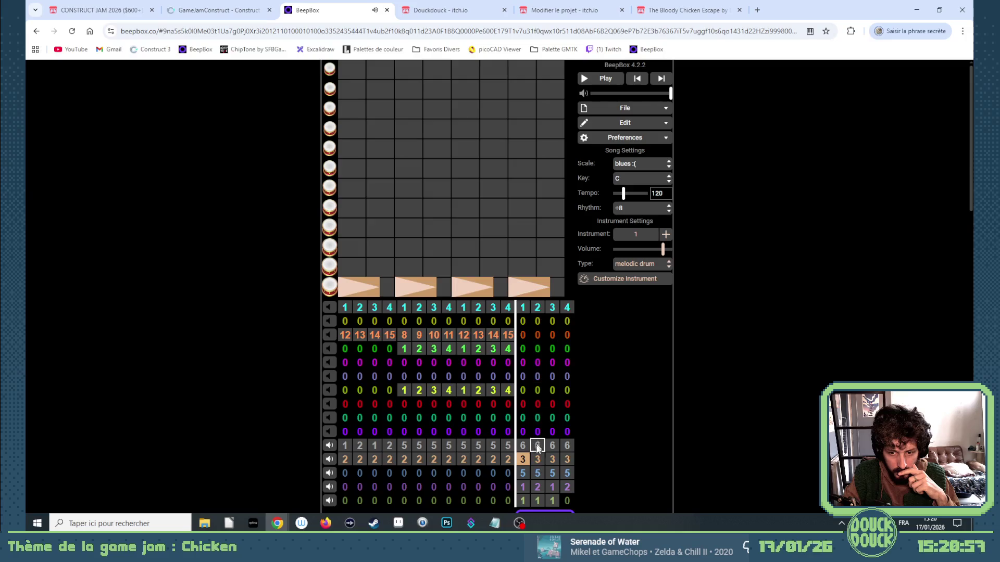
Step: Play the new ending and set the bottom channel's bar 16 to pattern 1
left_click(584, 81)
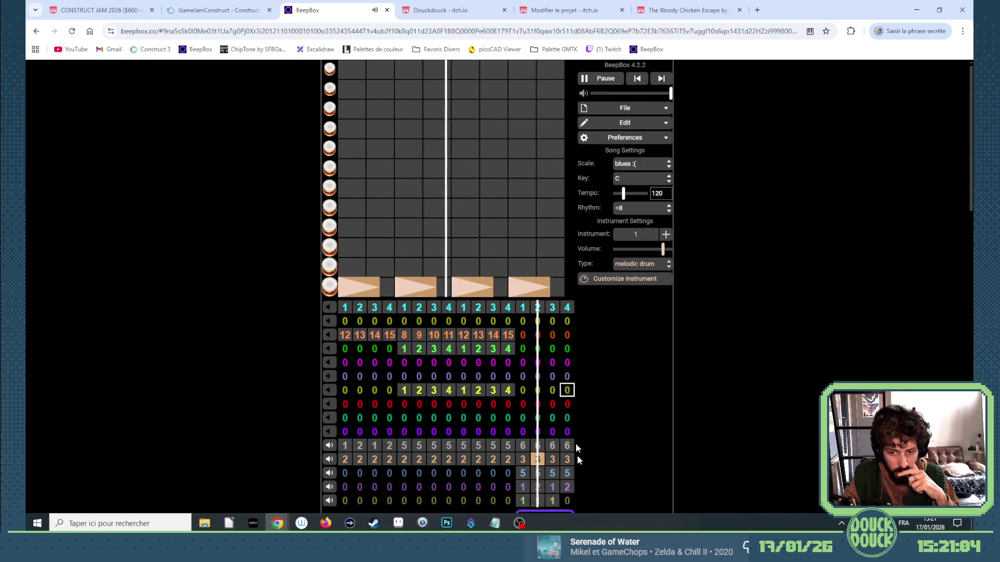
left_click(551, 501)
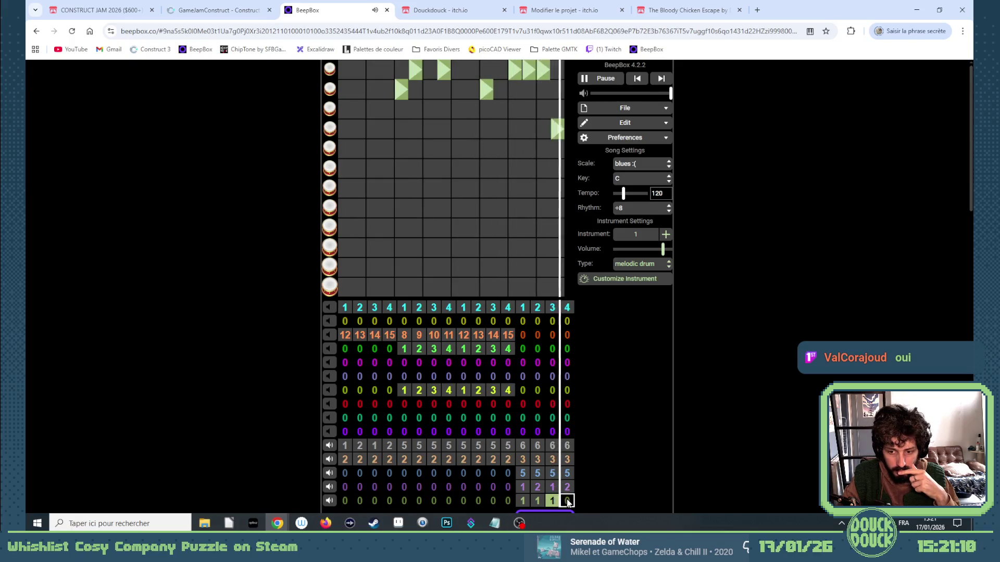
left_click(568, 501)
key("1")
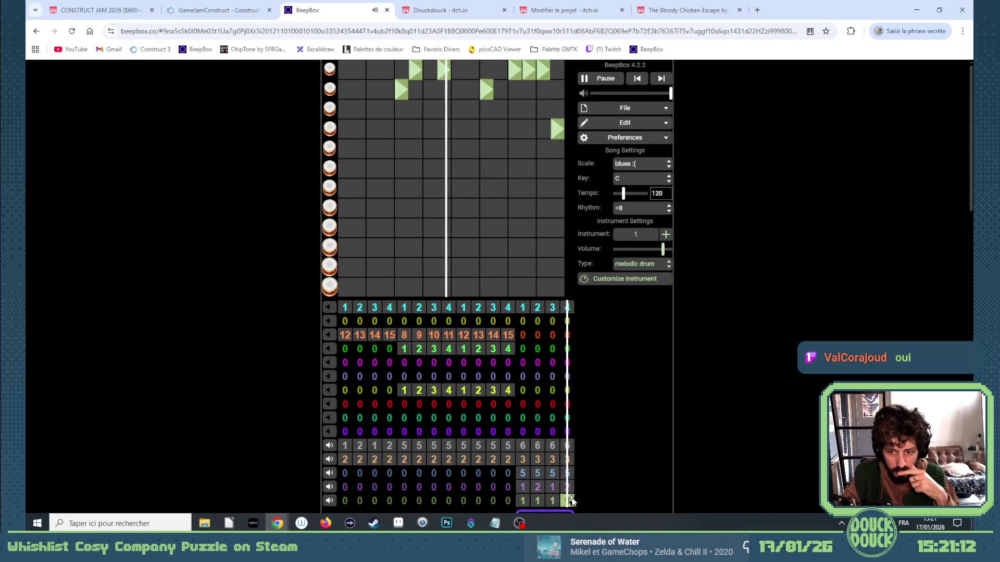
left_click(539, 501)
Step: Give bar 14 a new pattern 2 and rearrange its drum hits across three rows
key("2")
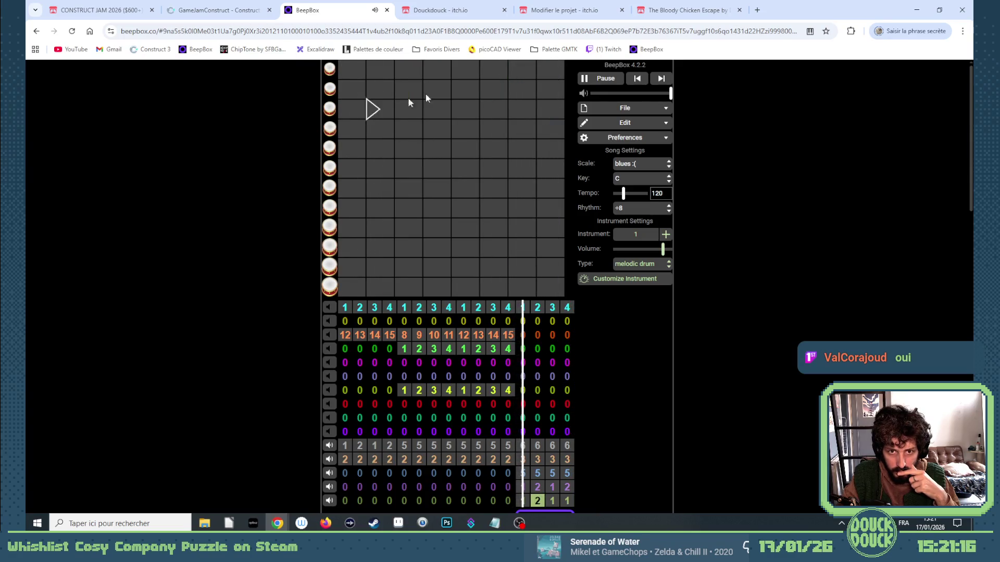
left_click(592, 82)
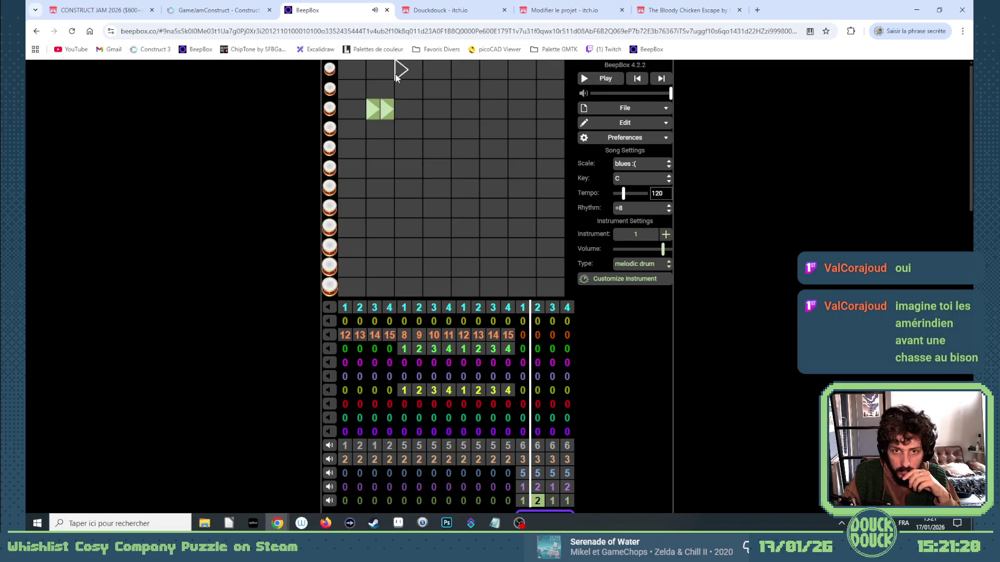
left_click_drag(396, 74, 398, 92)
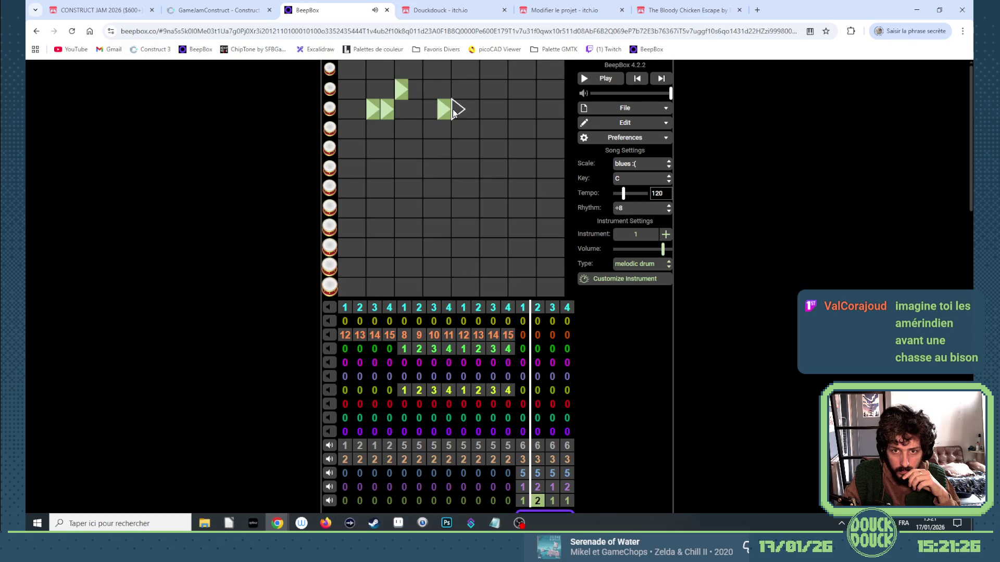
left_click(471, 110)
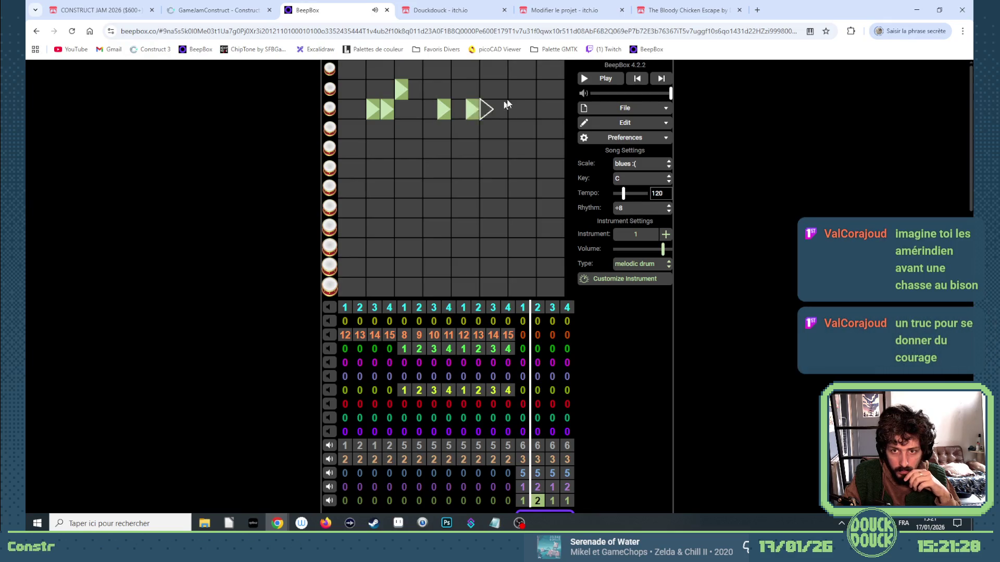
left_click(510, 93)
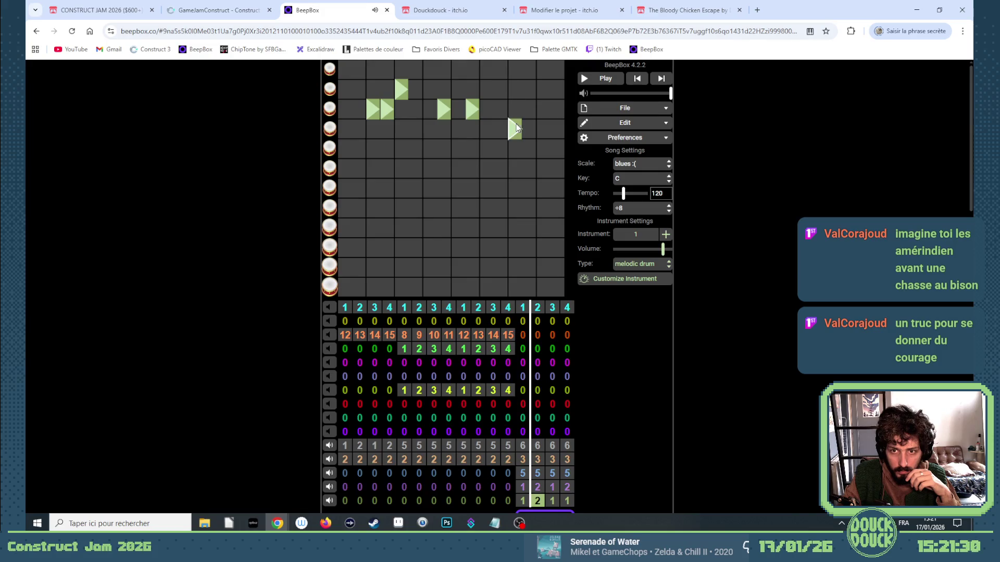
Step: Audition the new rhythm, comparing bar 14 with the purple channel's pattern 2
left_click(584, 80)
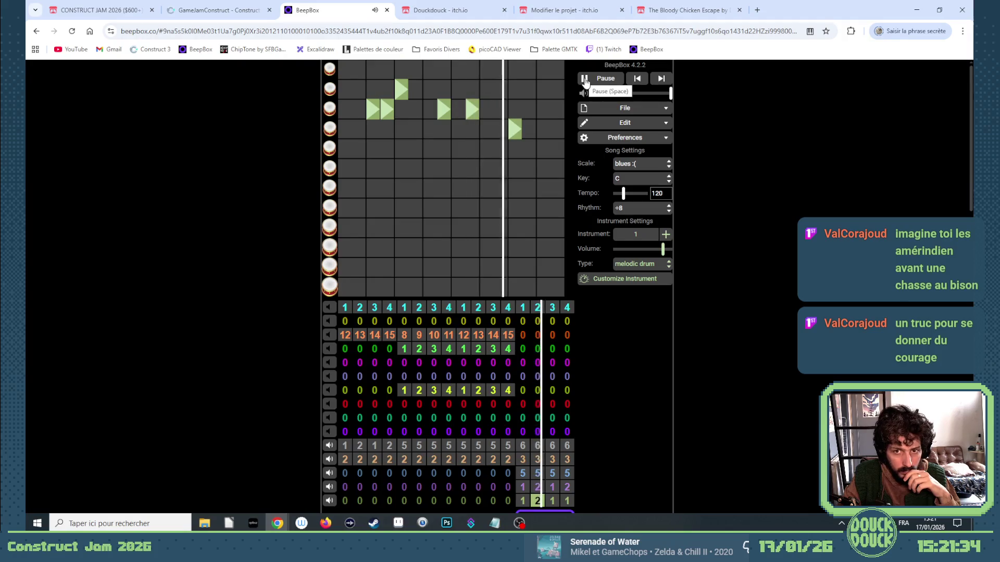
left_click(585, 79)
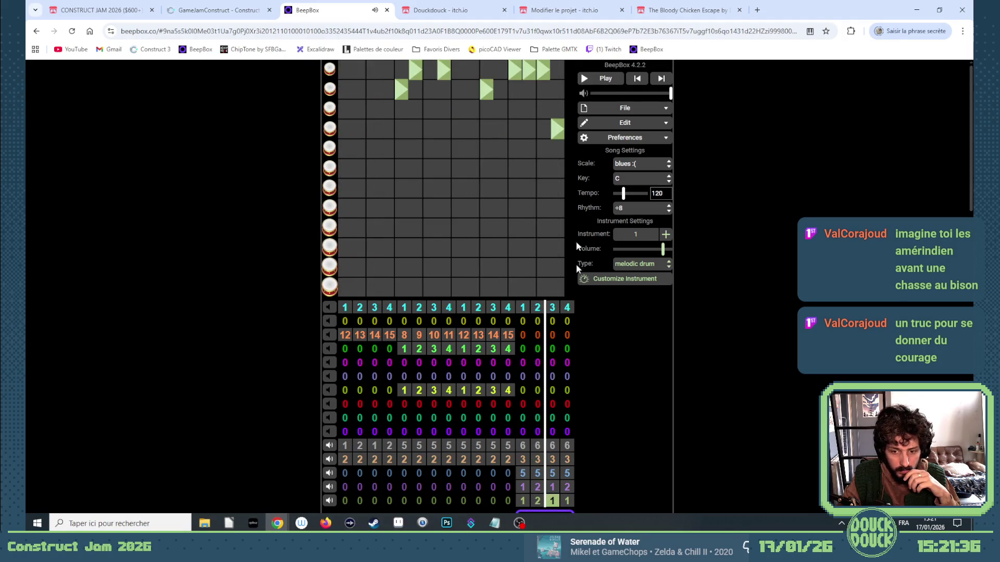
left_click(536, 501)
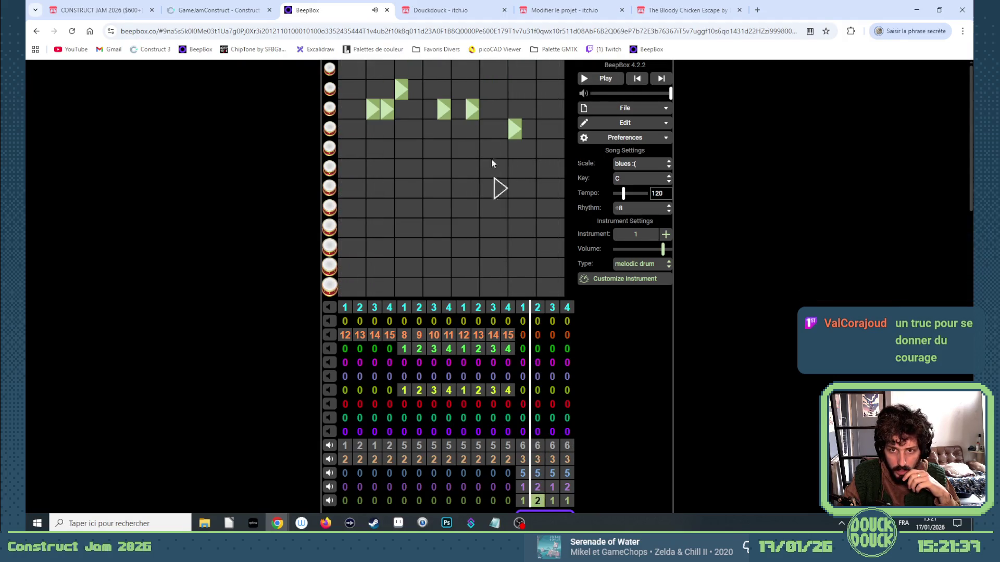
left_click(539, 487)
left_click(539, 501)
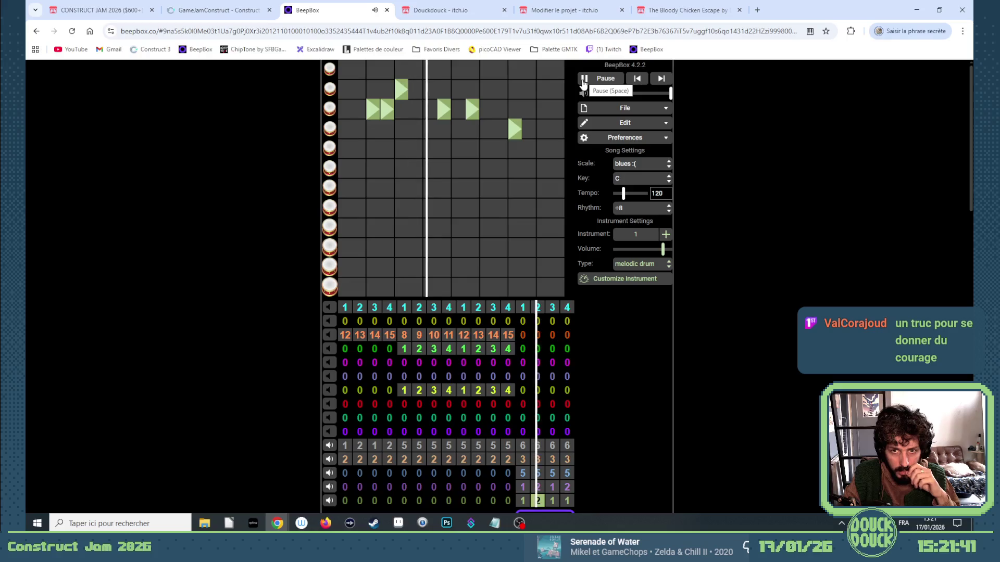
left_click(583, 80)
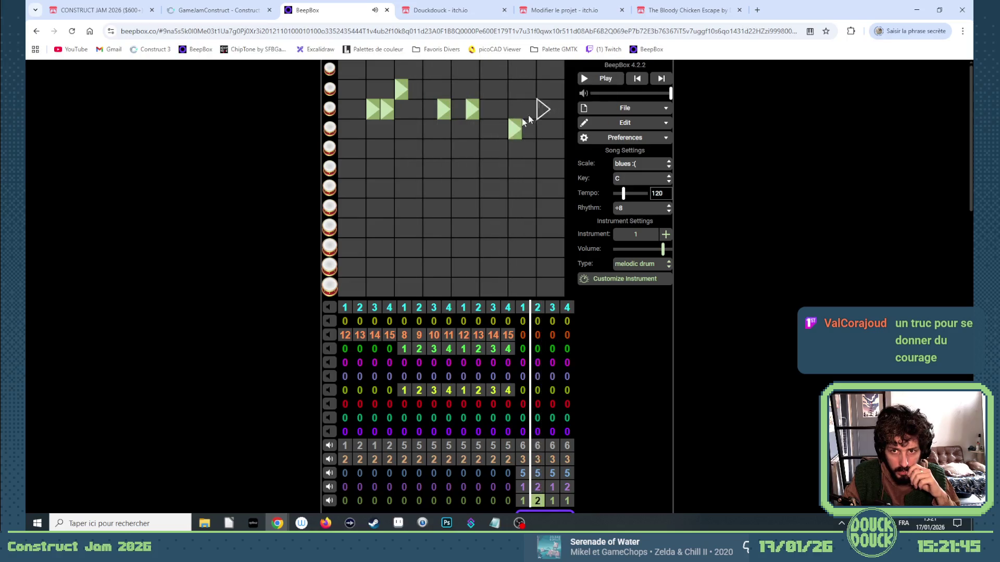
left_click(538, 488)
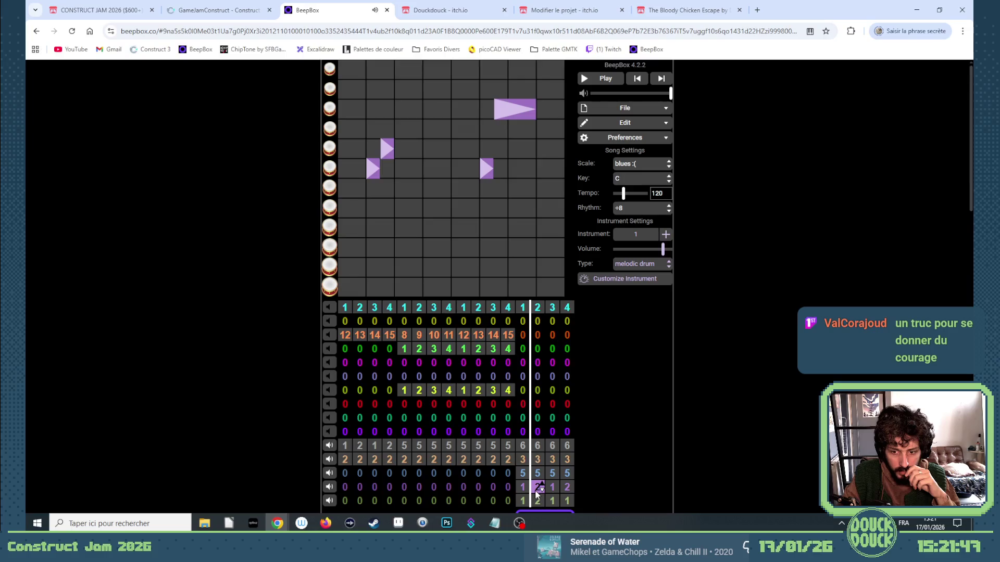
left_click(537, 501)
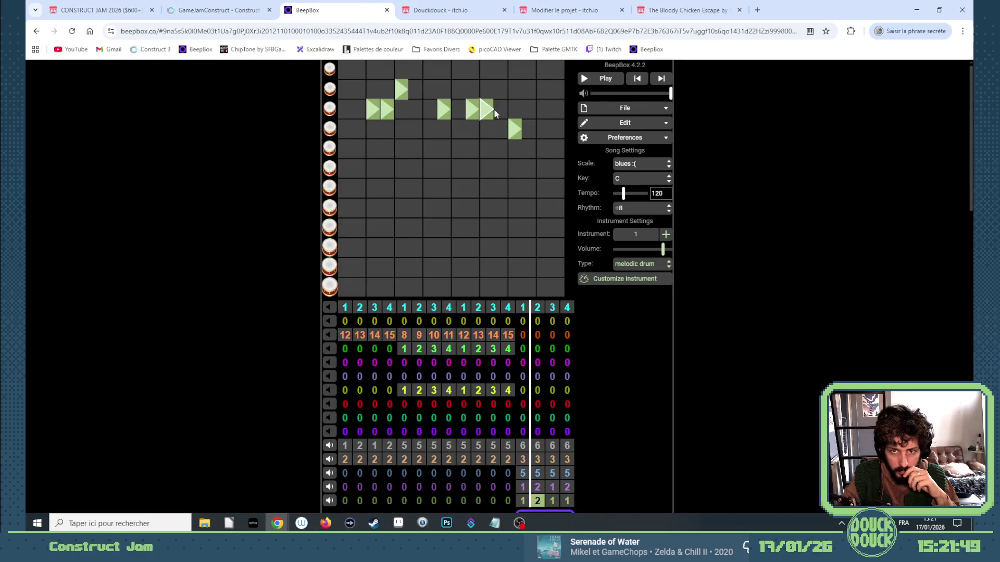
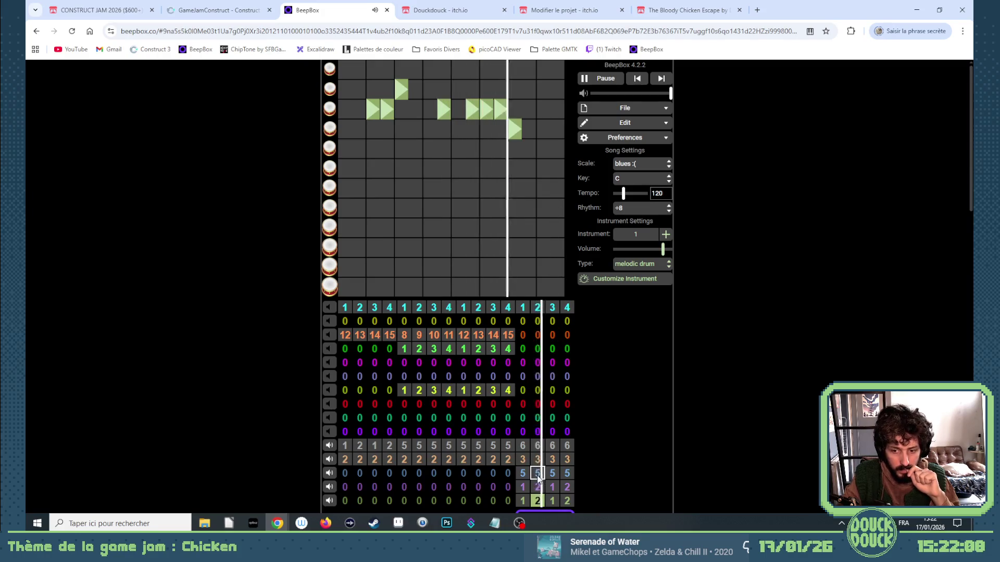
Step: Select bar 13 of the bottom channel in the song grid and restart playback there
left_click(523, 501)
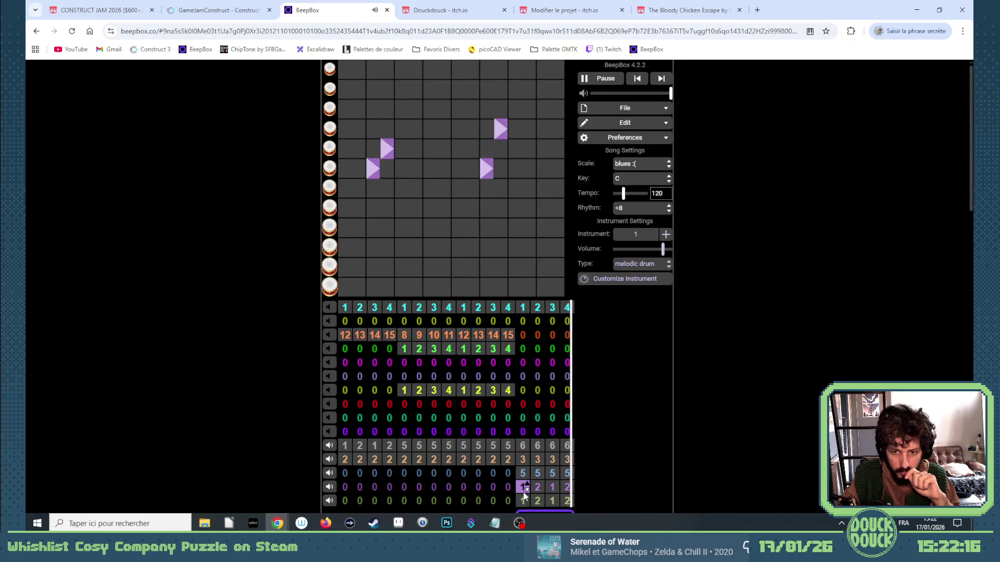
left_click(524, 499)
scroll(536, 443, "down", 1)
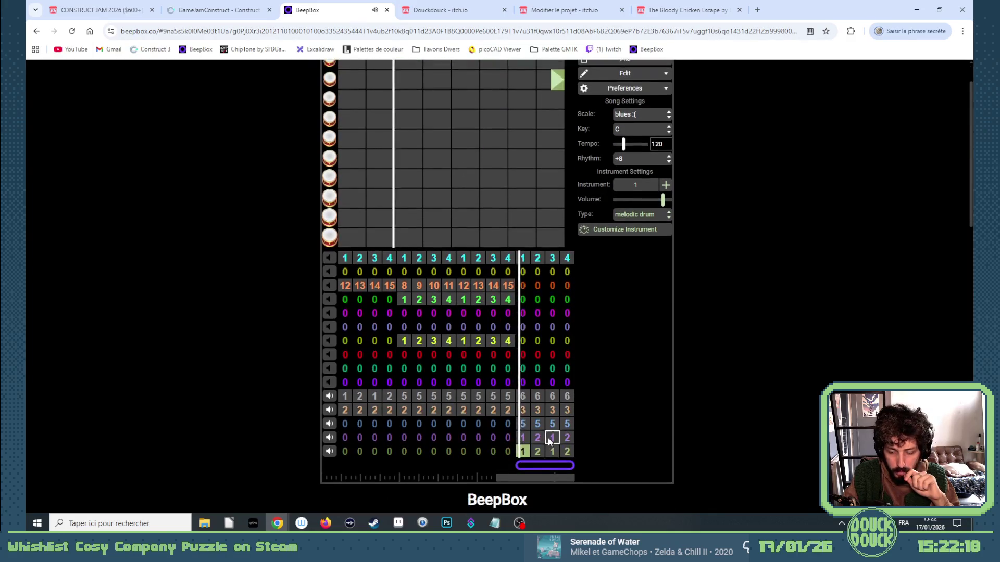
scroll(535, 427, "up", 1)
scroll(544, 448, "down", 1)
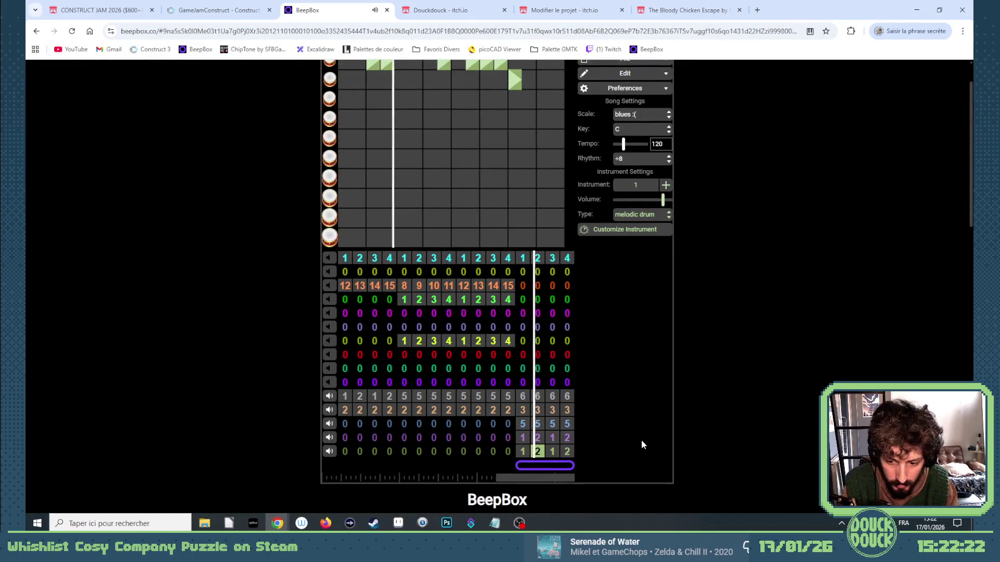
Step: Insert empty bars after bar 14, remove the two extra ones, and pause playback
key("Return")
key("Return")
key("BackSpace")
key("BackSpace")
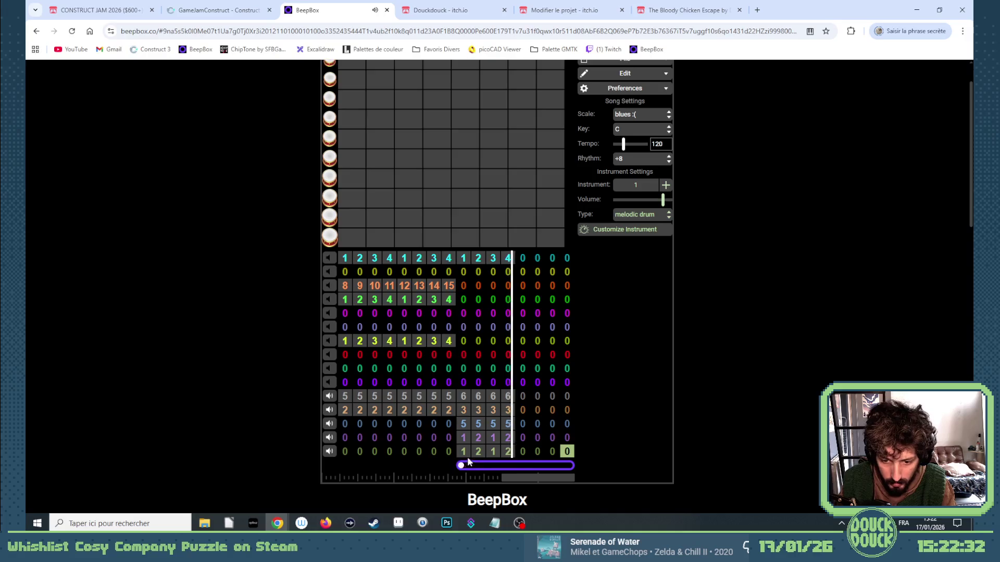
scroll(598, 96, "up", 1)
left_click(604, 79)
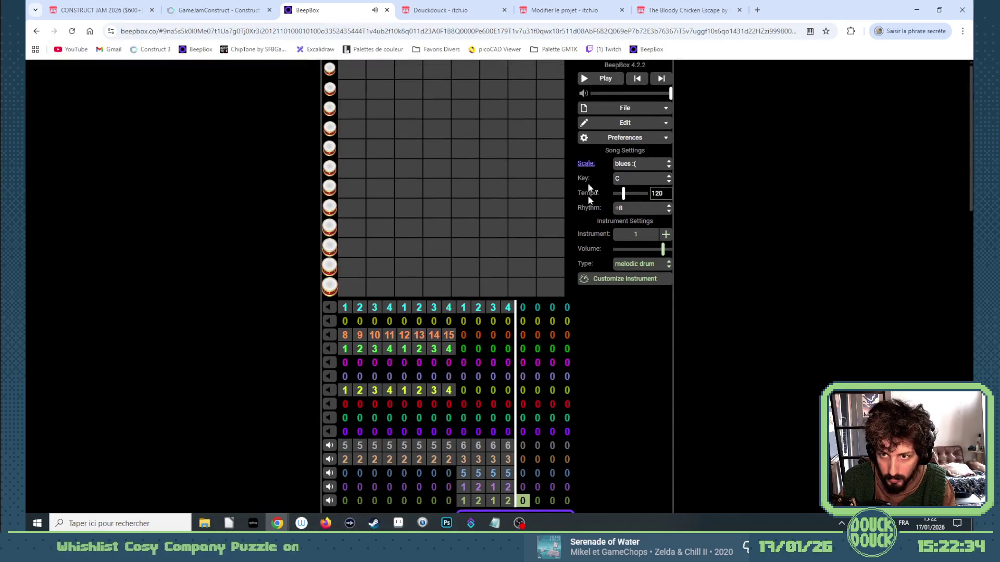
Step: Set the tan channel's bars 9–12 to pattern 2
scroll(598, 329, "down", 1)
left_click(465, 411)
key("2")
left_click(478, 410)
key("2")
left_click(493, 410)
key("2")
left_click(508, 410)
key("2")
Step: Set the tan channel's bars 13–16 to pattern 3
left_click(522, 410)
key("3")
left_click(539, 411)
key("3")
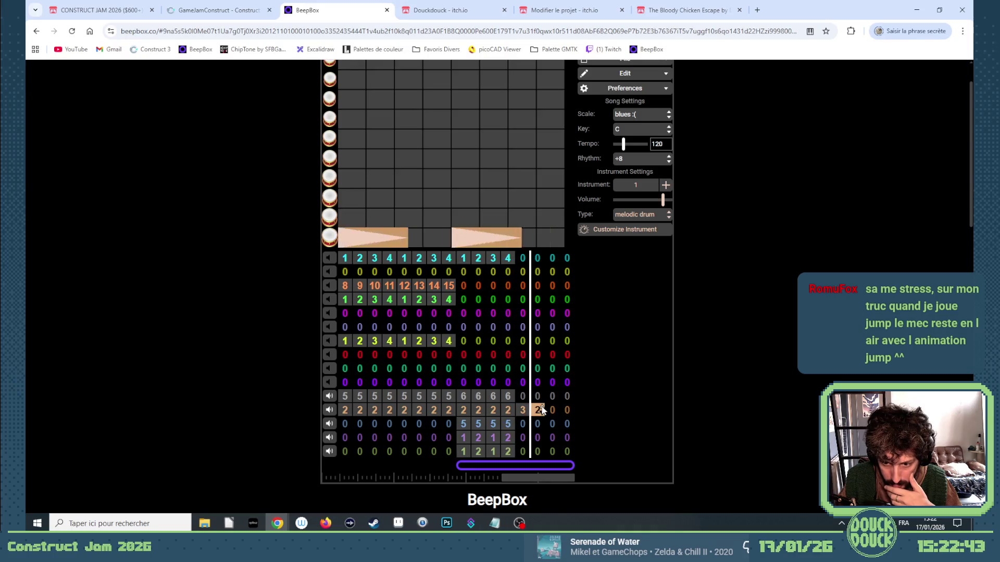
left_click(553, 410)
key("3")
left_click(567, 411)
key("3")
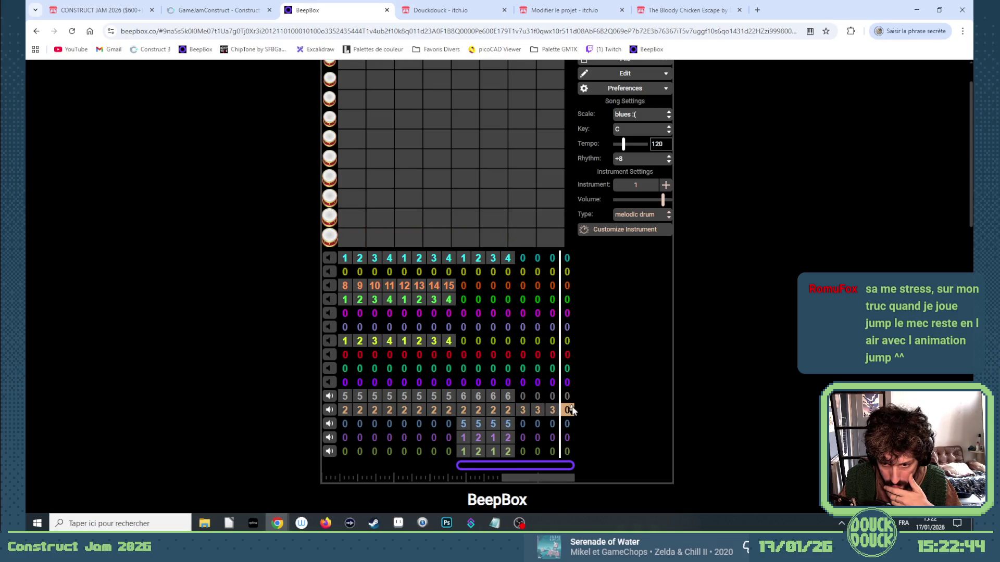
Step: Fill the bottom channel's bars 13–16 with patterns 1, 2, 1, 2
left_click(522, 452)
key("1")
left_click(537, 451)
key("2")
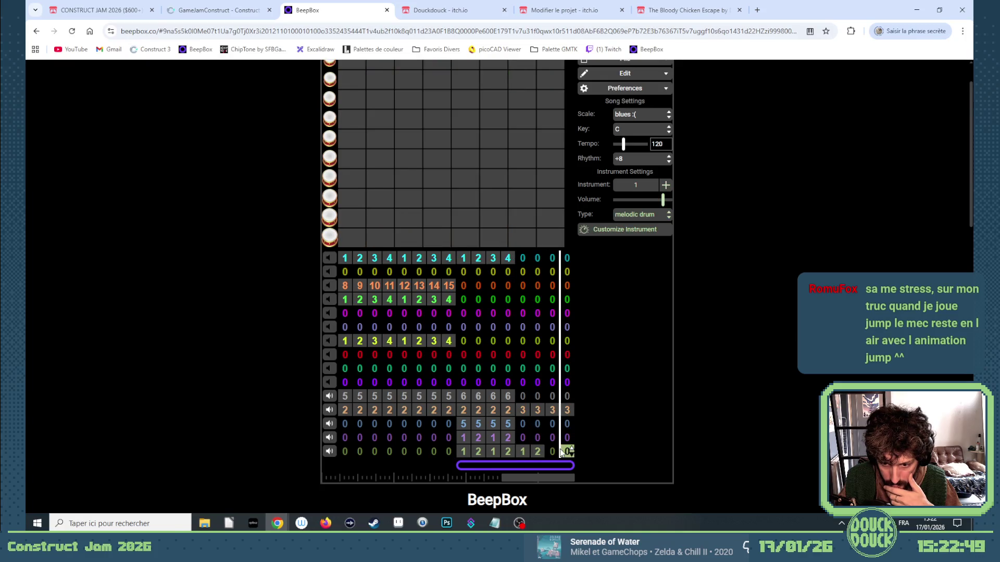
key("1")
left_click(567, 452)
key("2")
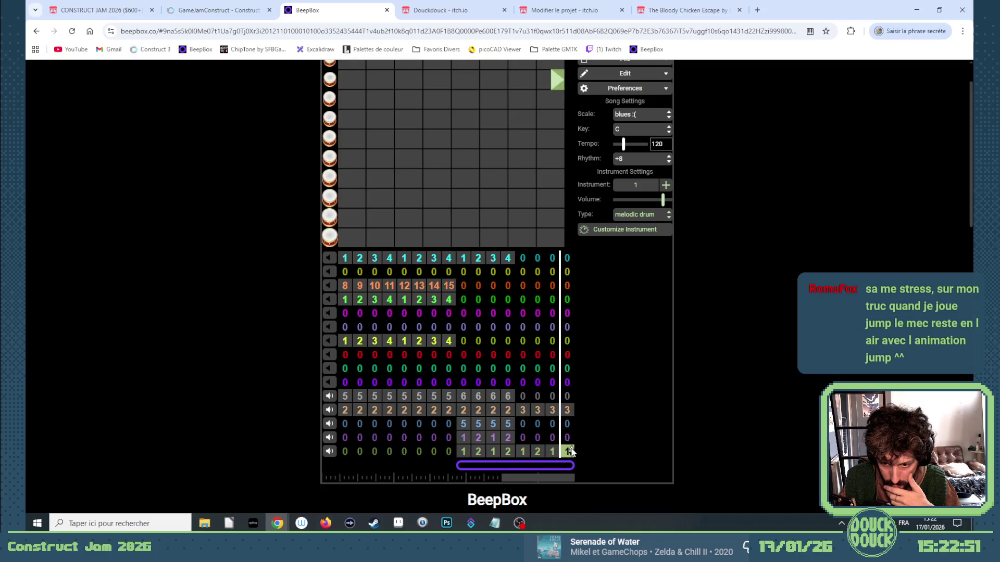
Step: Fill the purple channel's bars 13–16 with patterns 1, 2, 1, 2
left_click(526, 438)
key("1")
left_click(538, 438)
key("2")
left_click(553, 437)
key("1")
key("2")
Step: Set the grey channel's bars 13–16 to pattern 6, correcting earlier tries of 5 and 1
left_click(523, 397)
key("5")
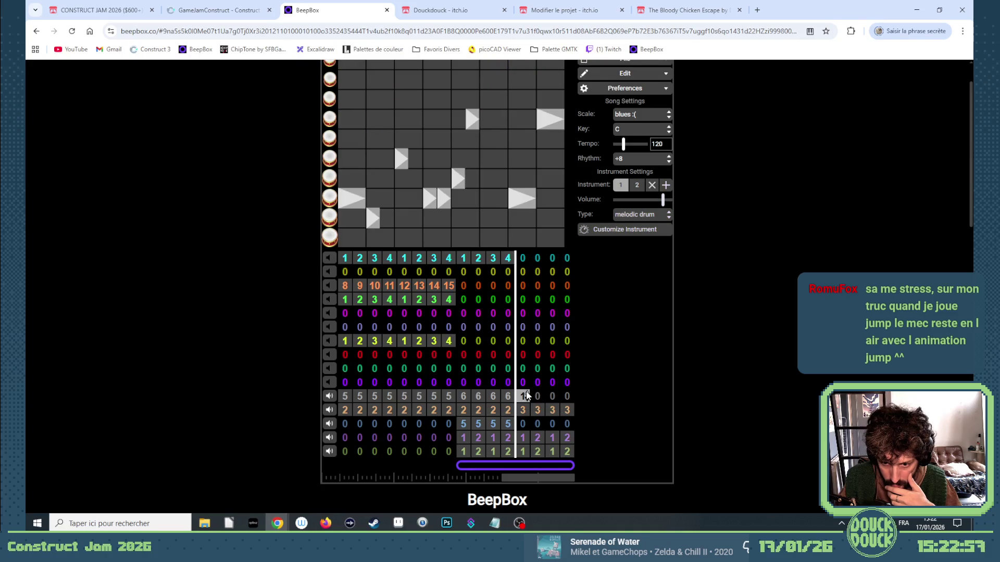
key("6")
left_click(537, 397)
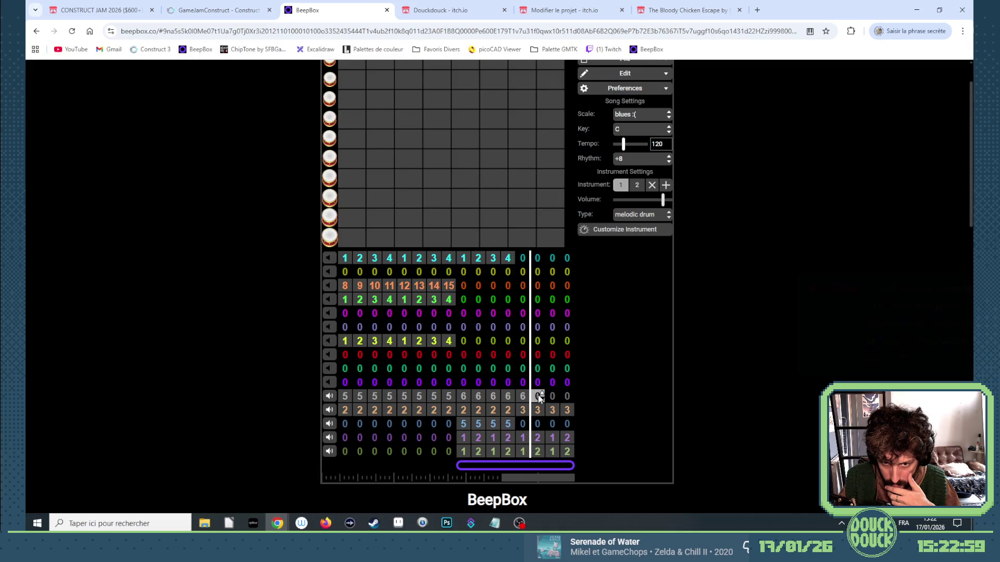
key("6")
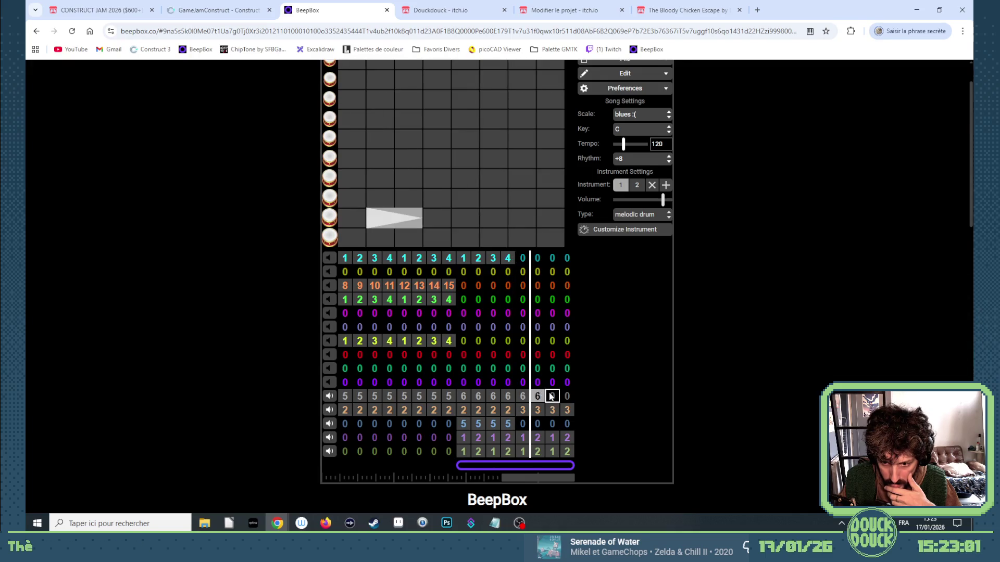
left_click(554, 396)
key("5")
left_click(569, 396)
key("1")
key("Left")
key("6")
left_click(567, 398)
key("6")
Step: Set the blue channel's bars 13–16 to pattern 5, then return to bar 13 to review
left_click(526, 424)
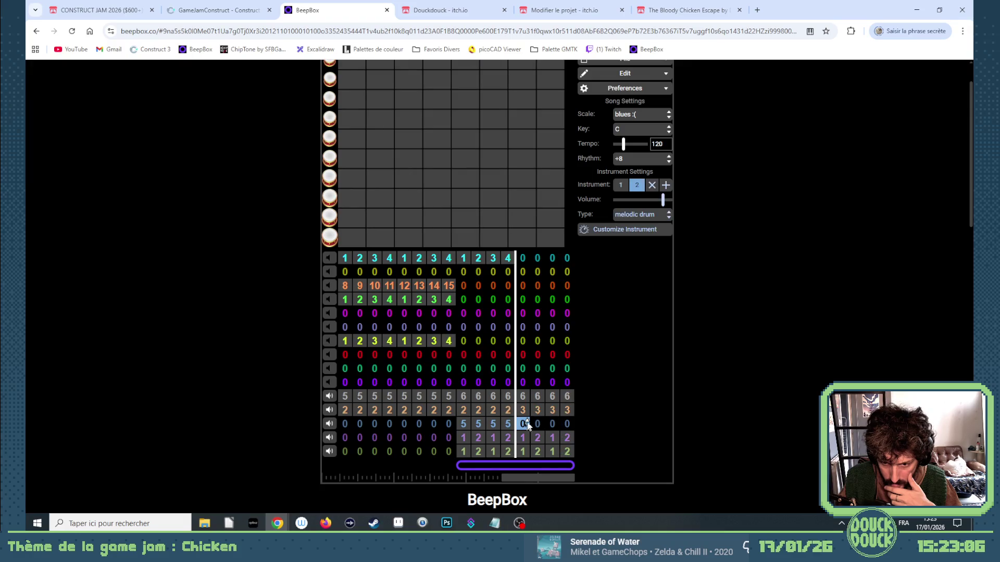
key("5")
left_click(539, 424)
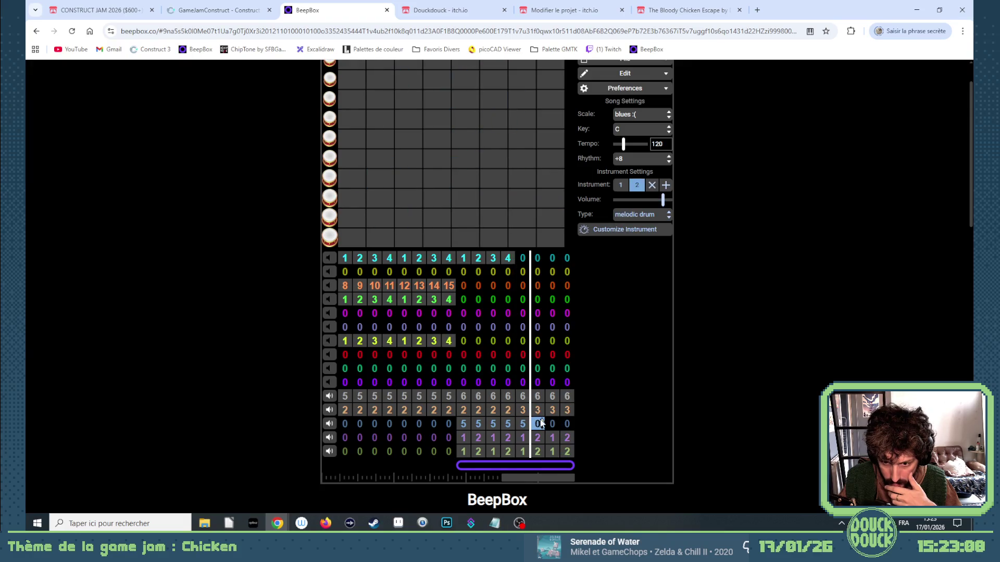
key("1")
key("3")
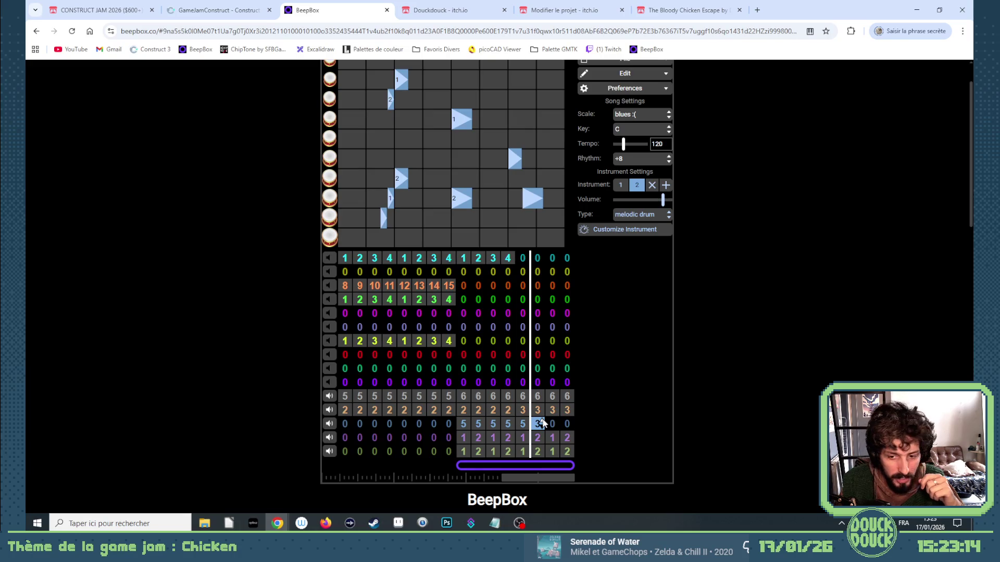
key("5")
left_click(554, 424)
key("5")
left_click(568, 424)
key("5")
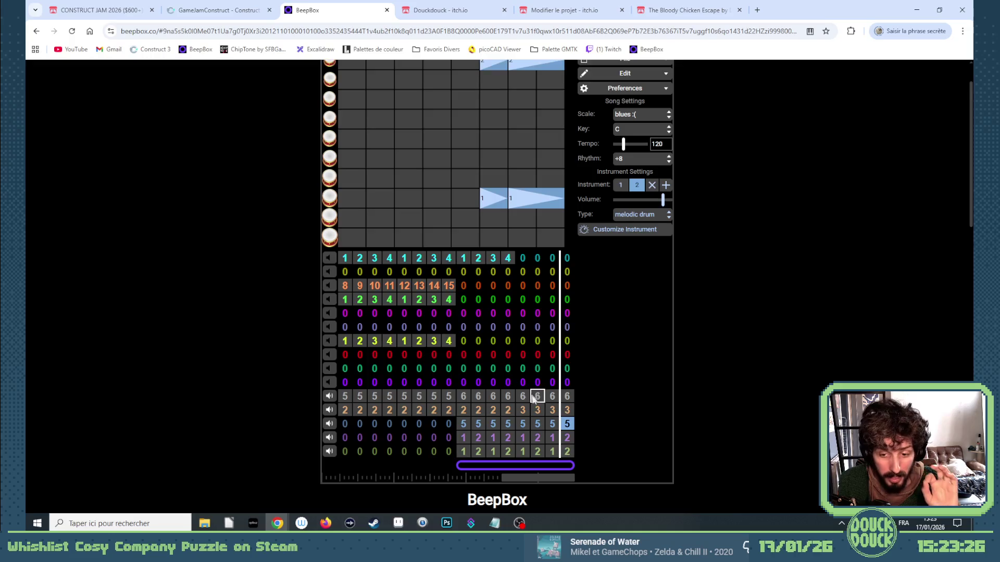
left_click(527, 426)
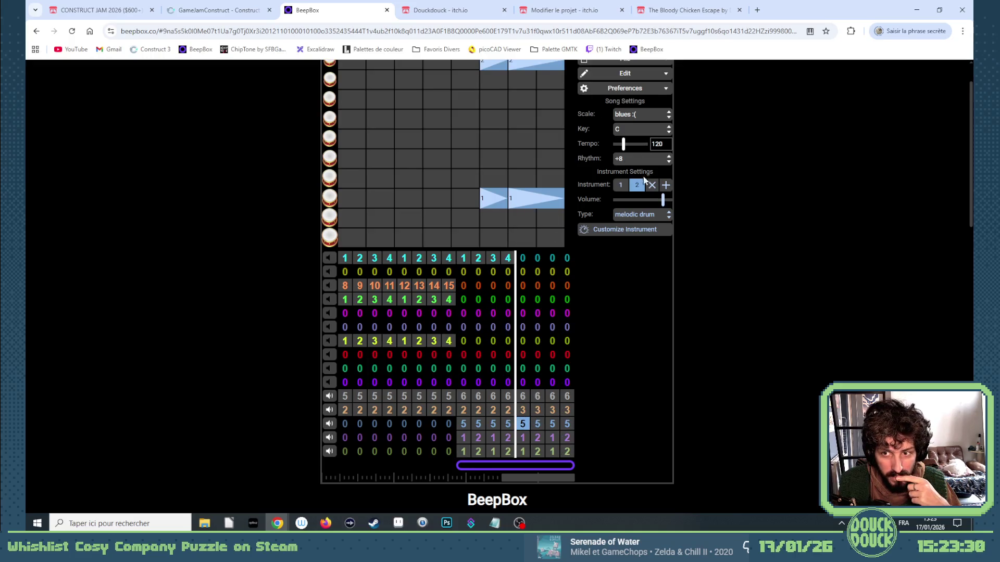
scroll(644, 180, "up", 1)
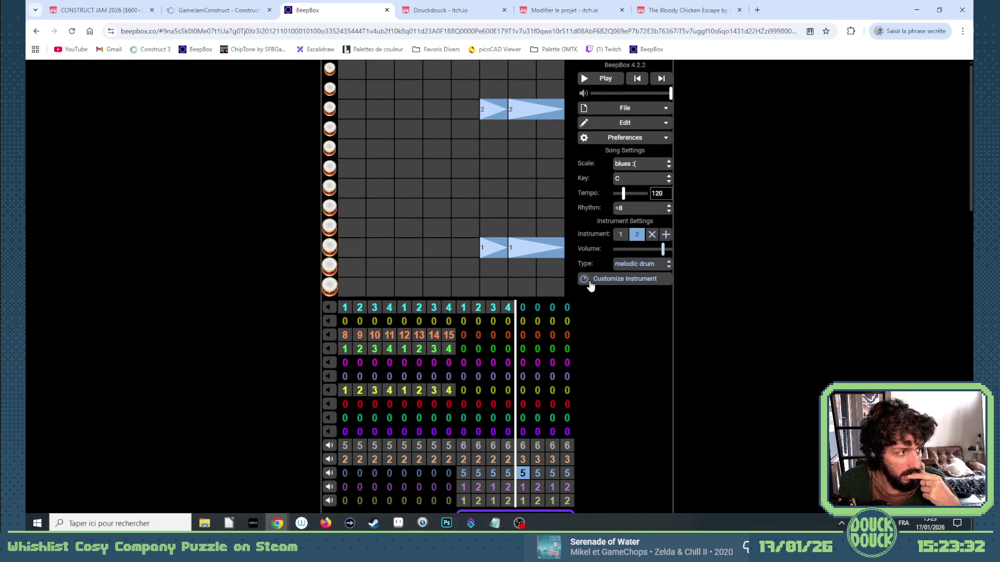
Step: Play and stop the song to hear the new end bars
left_click(584, 79)
left_click(584, 80)
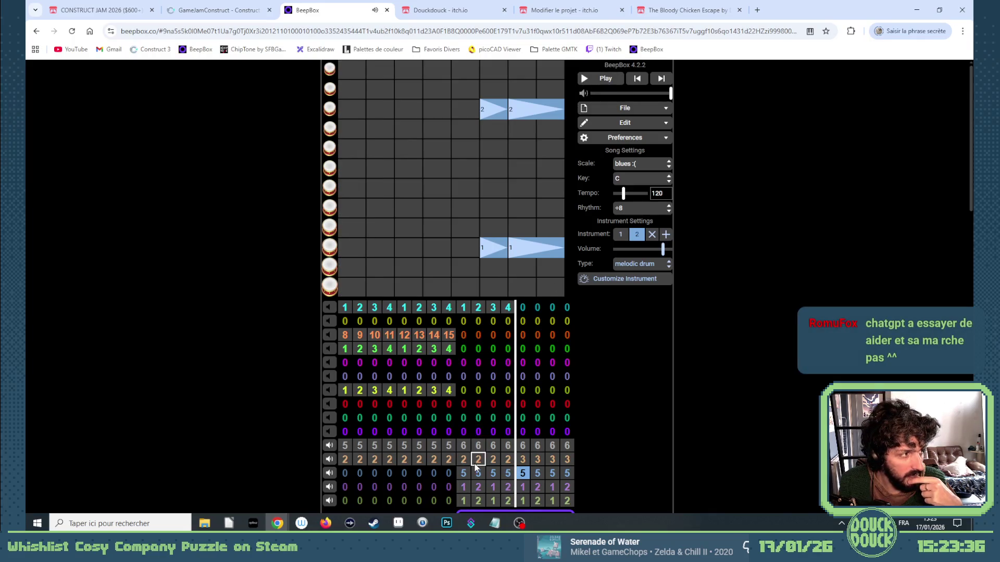
scroll(475, 466, "down", 1)
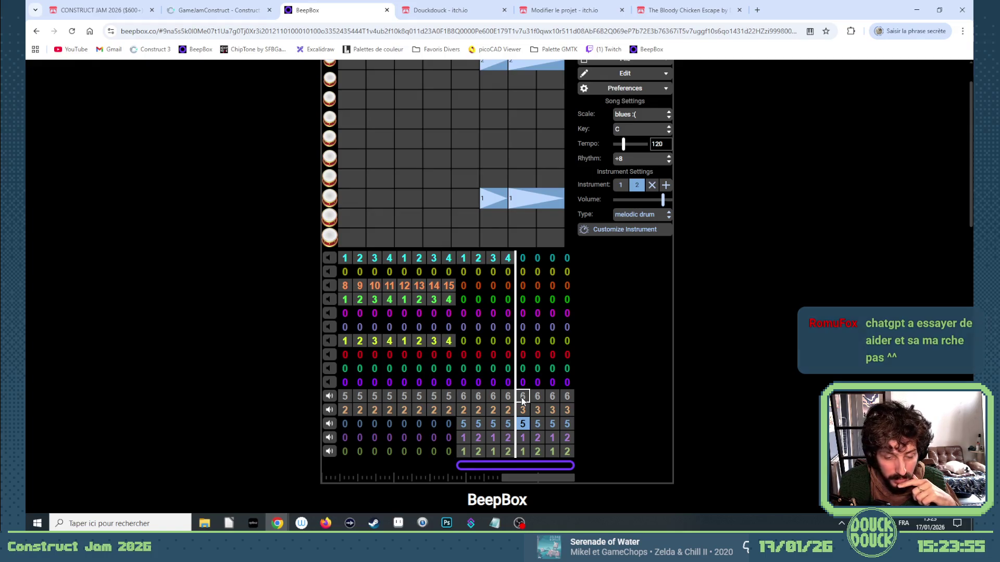
key("Down")
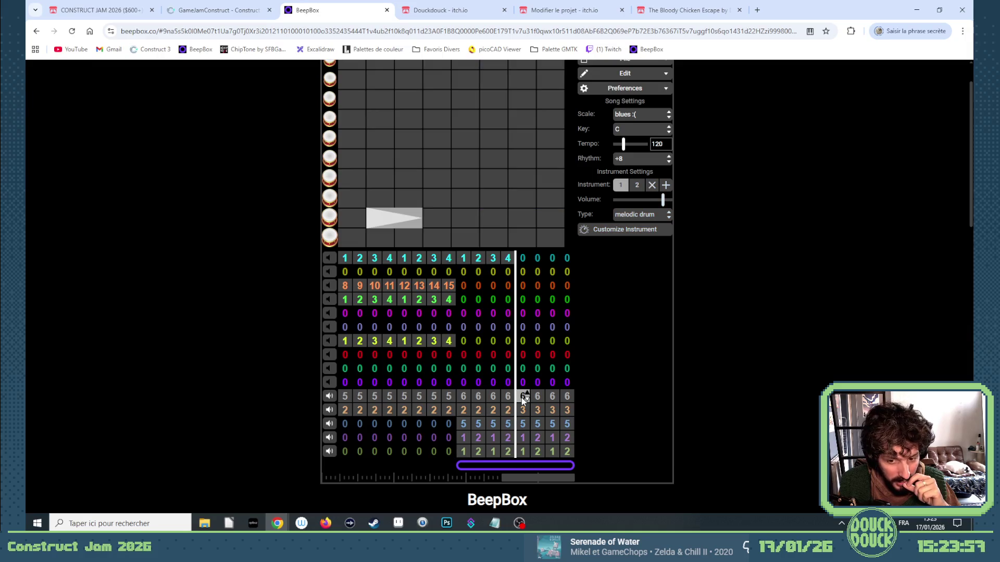
key("Up")
Step: Switch the grey channel's bars 13–16 to pattern 7 and draw one long drum note in it
left_click(523, 400)
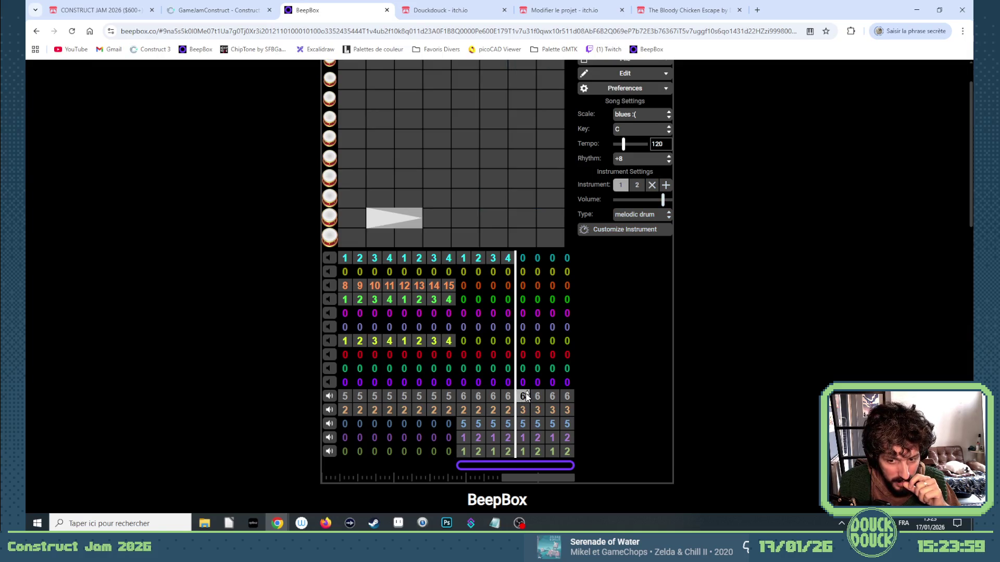
key("7")
left_click(538, 397)
key("7")
left_click(552, 397)
key("7")
left_click(567, 397)
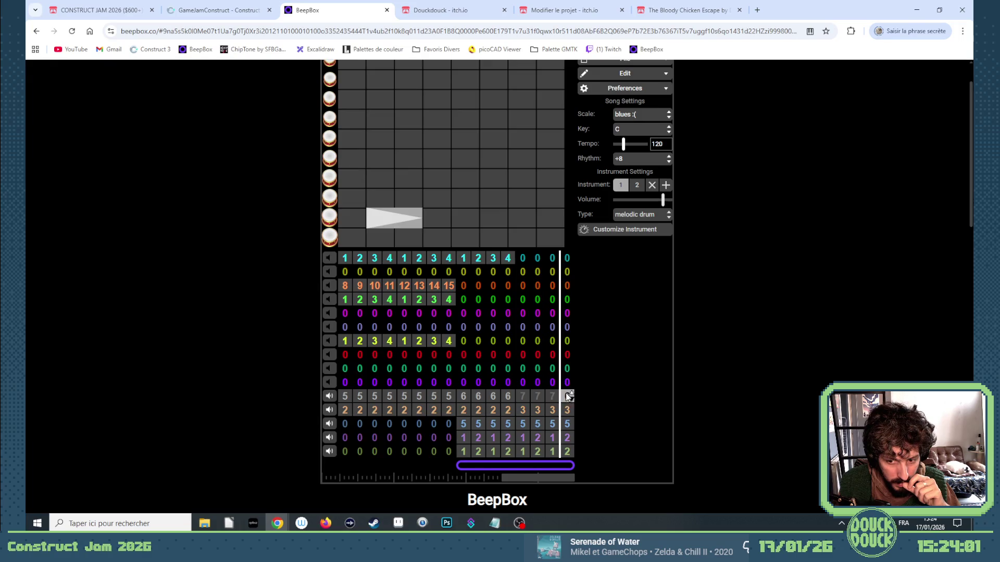
key("7")
left_click(526, 397)
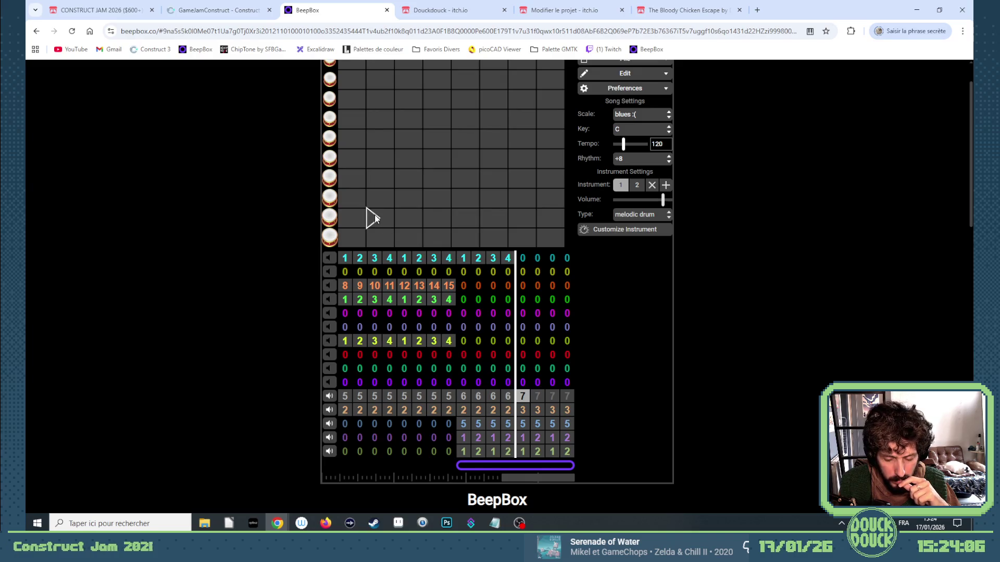
left_click_drag(402, 217, 414, 217)
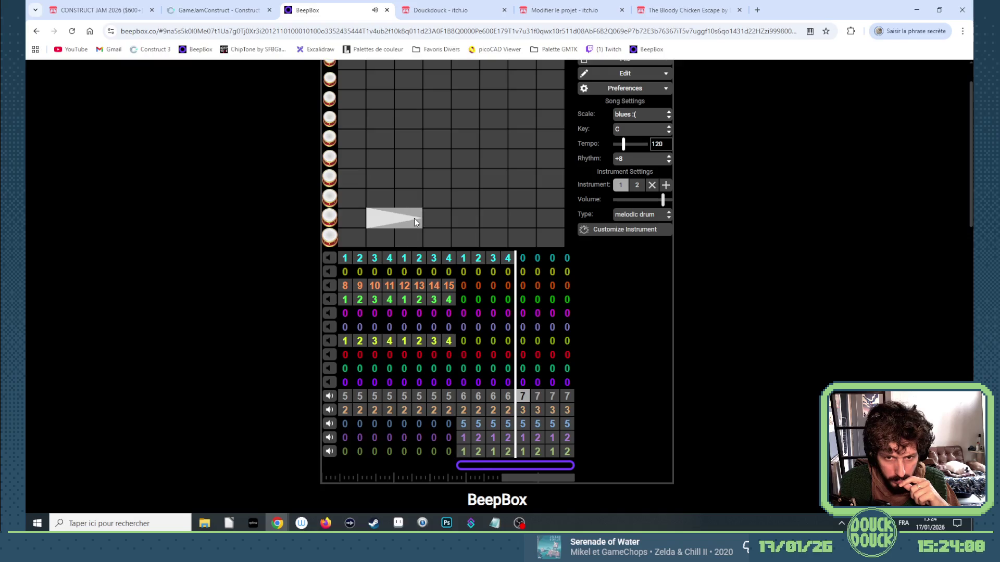
Step: Sketch pattern 7 with a short upper-row hit, a lengthened low note and short hits in two rows
scroll(433, 182, "up", 2)
left_click(431, 248)
left_click(431, 247)
left_click(433, 231)
left_click_drag(424, 238, 410, 233)
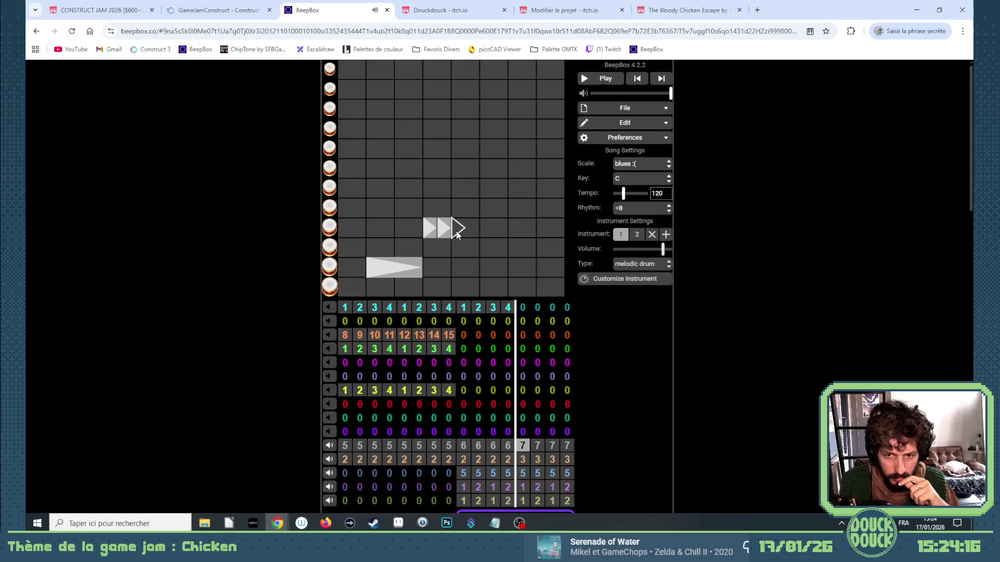
left_click_drag(489, 268, 520, 263)
left_click(520, 264)
left_click(491, 270)
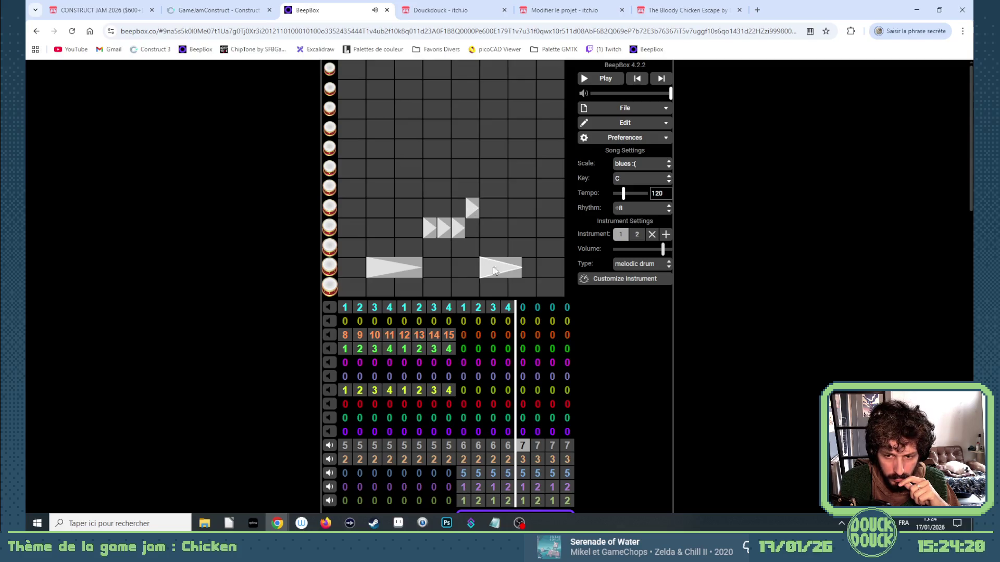
left_click_drag(515, 272, 530, 268)
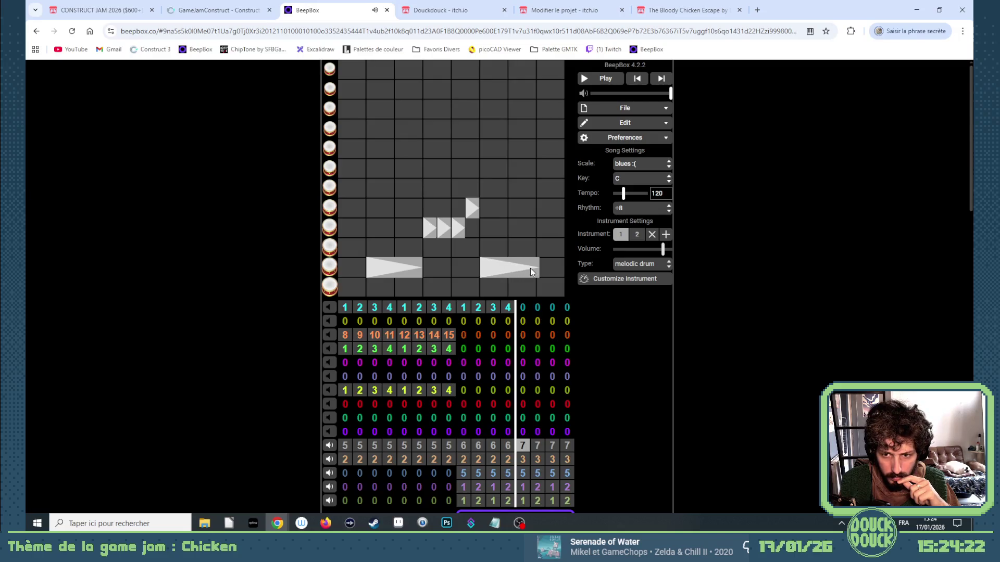
left_click(544, 233)
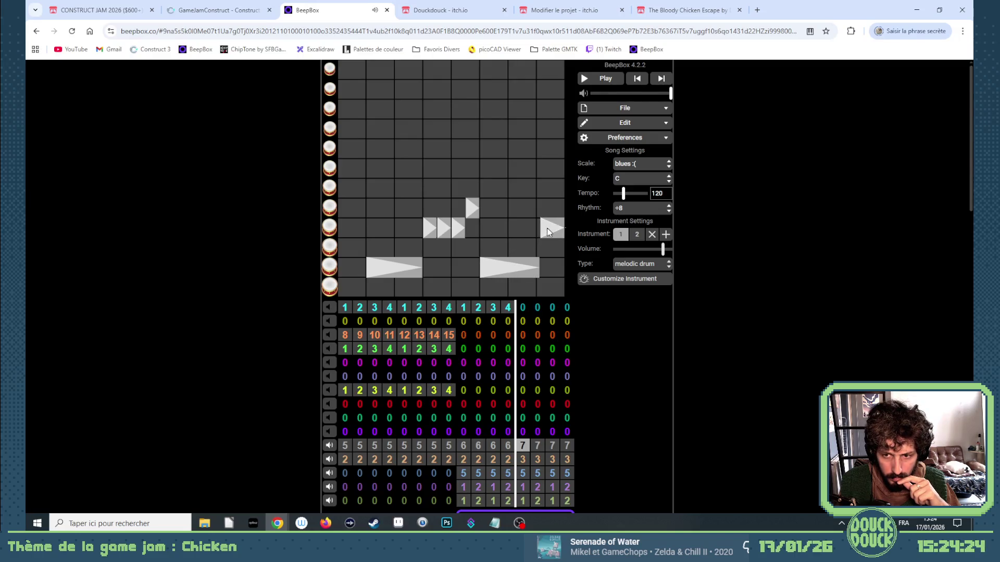
left_click_drag(560, 234, 547, 236)
left_click(561, 209)
left_click(552, 228)
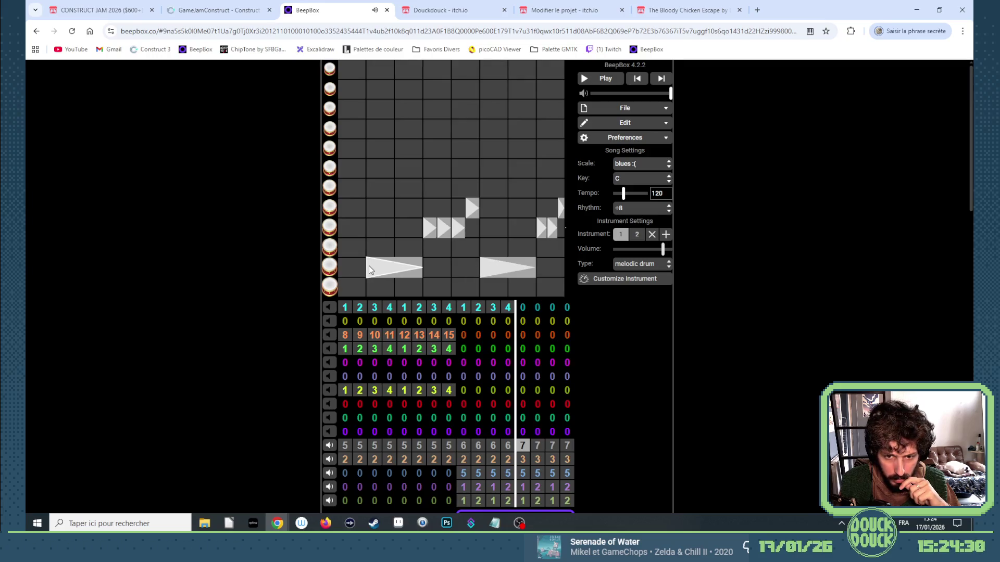
Step: Rework pattern 7 into a long low note per half-bar followed by pairs of short higher hits
left_click(504, 449)
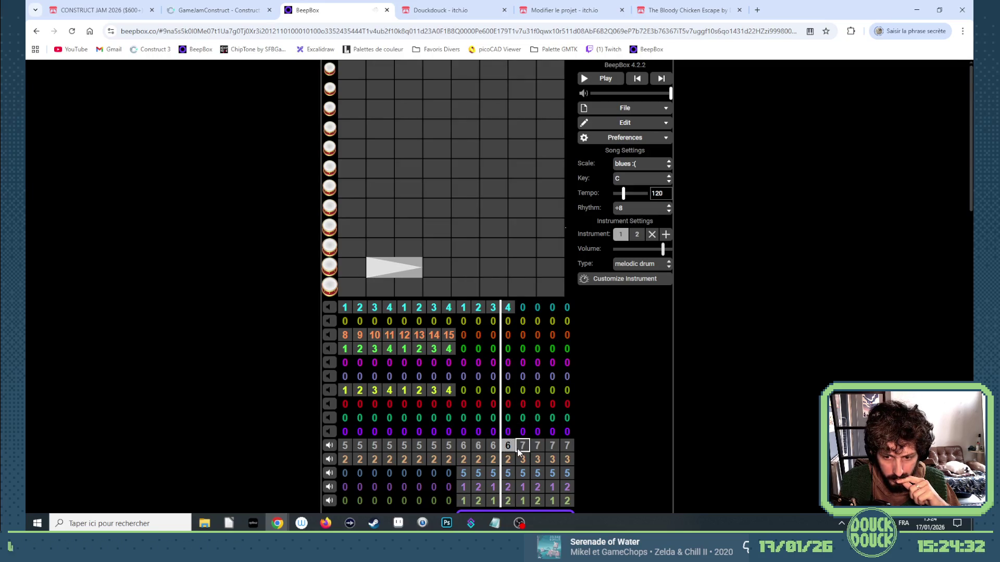
left_click(517, 448)
left_click(484, 267)
left_click(458, 228)
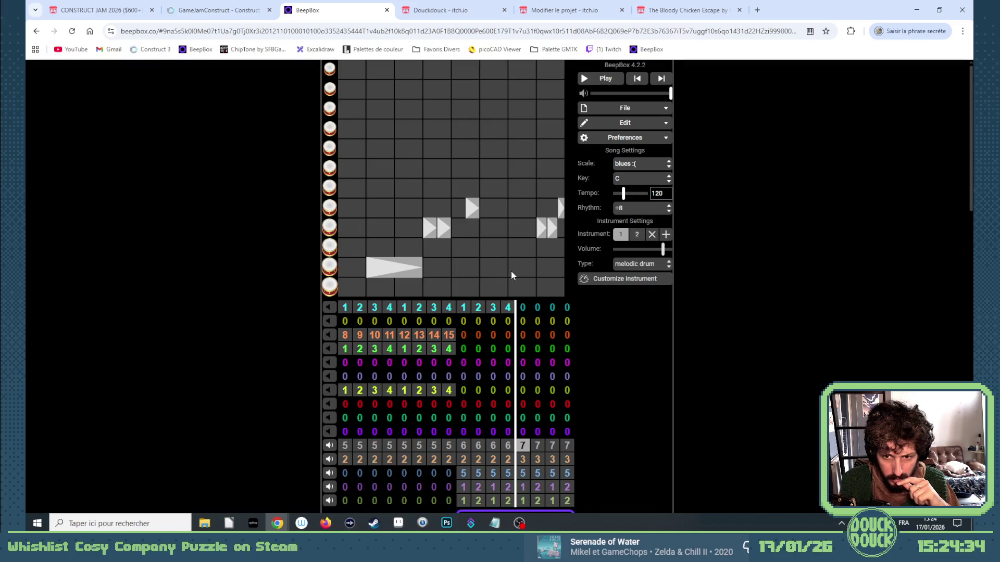
left_click_drag(461, 267, 505, 268)
left_click(516, 229)
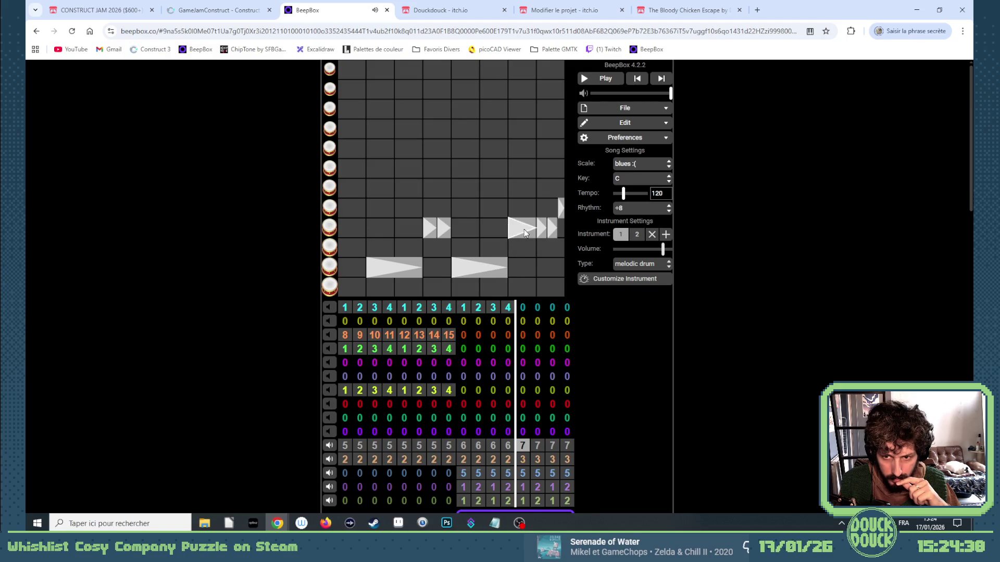
left_click_drag(509, 234, 515, 234)
left_click(541, 230)
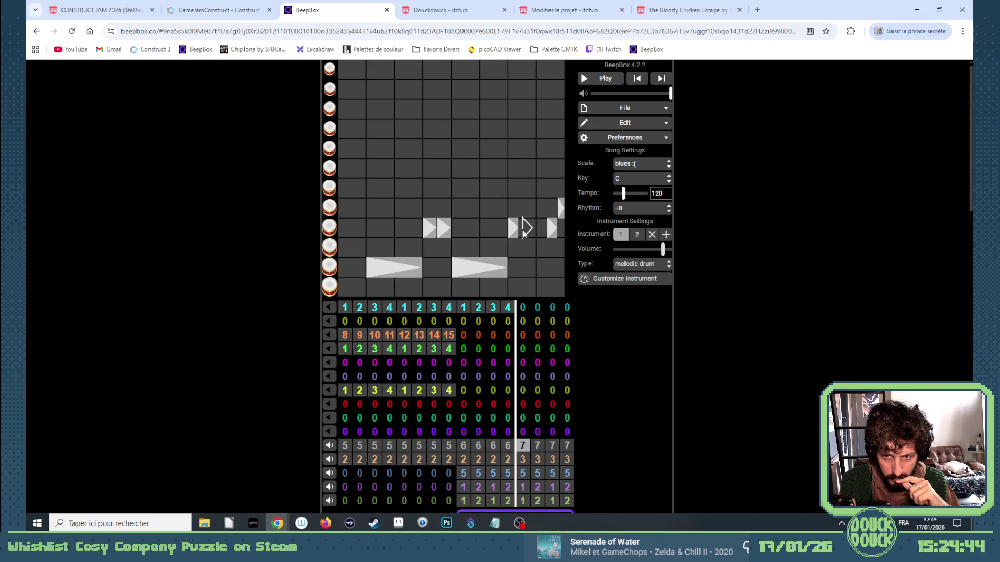
left_click(494, 268)
left_click_drag(484, 268, 536, 268)
left_click_drag(551, 229, 541, 229)
left_click(543, 229)
left_click(442, 232)
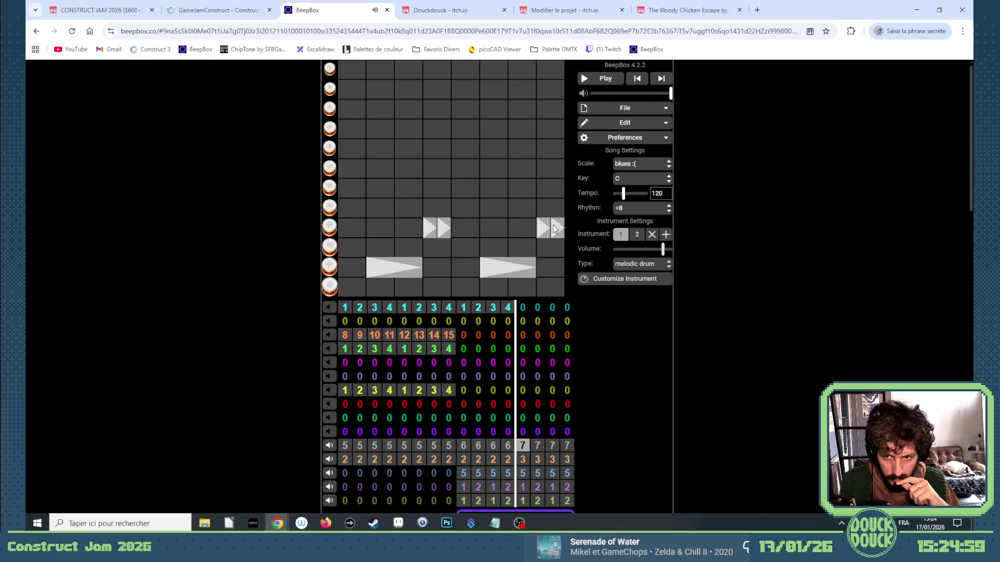
left_click(527, 449)
Step: Play the song and assign a new pattern 6 to the third drum channel's final bars
key("7")
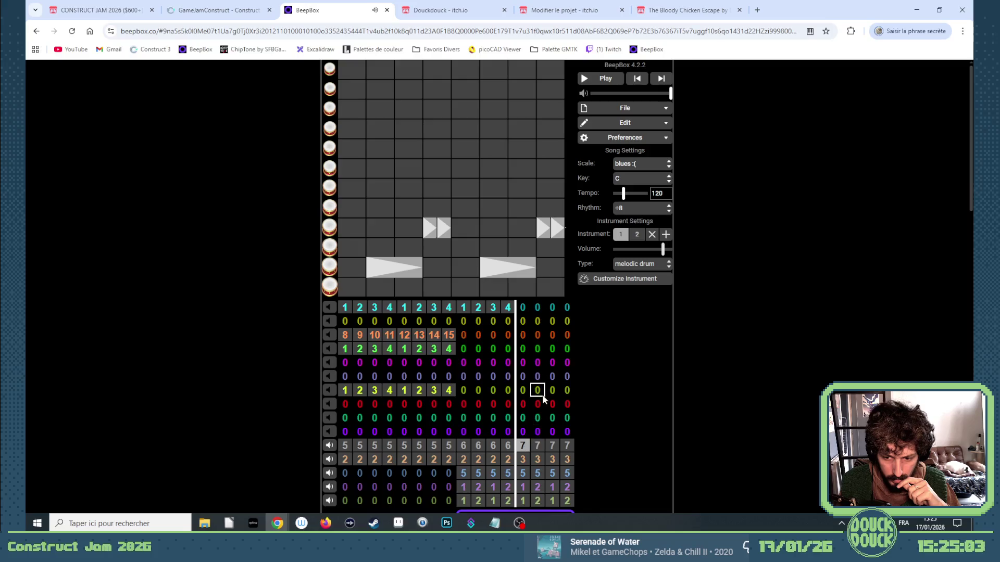
left_click(584, 79)
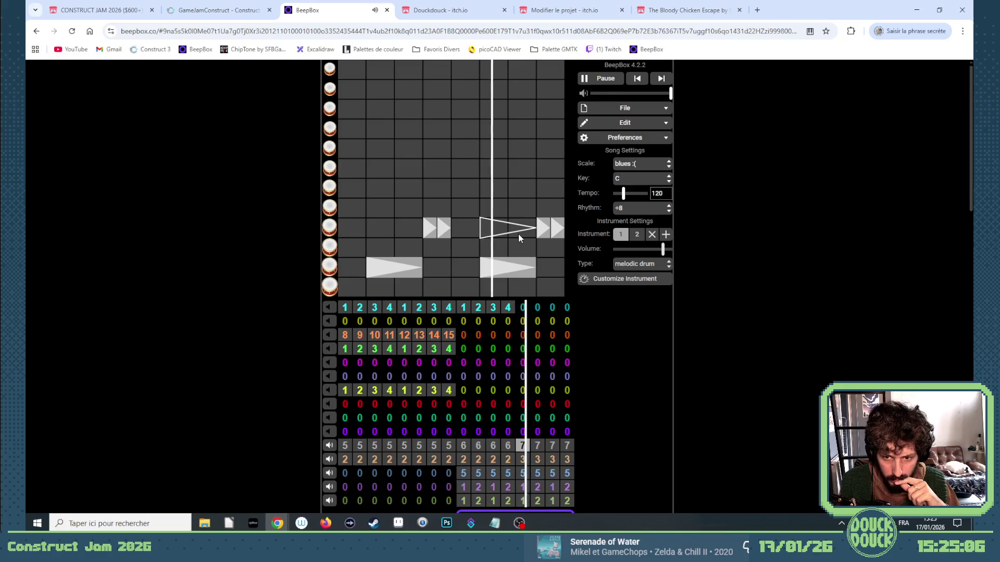
scroll(526, 416, "down", 1)
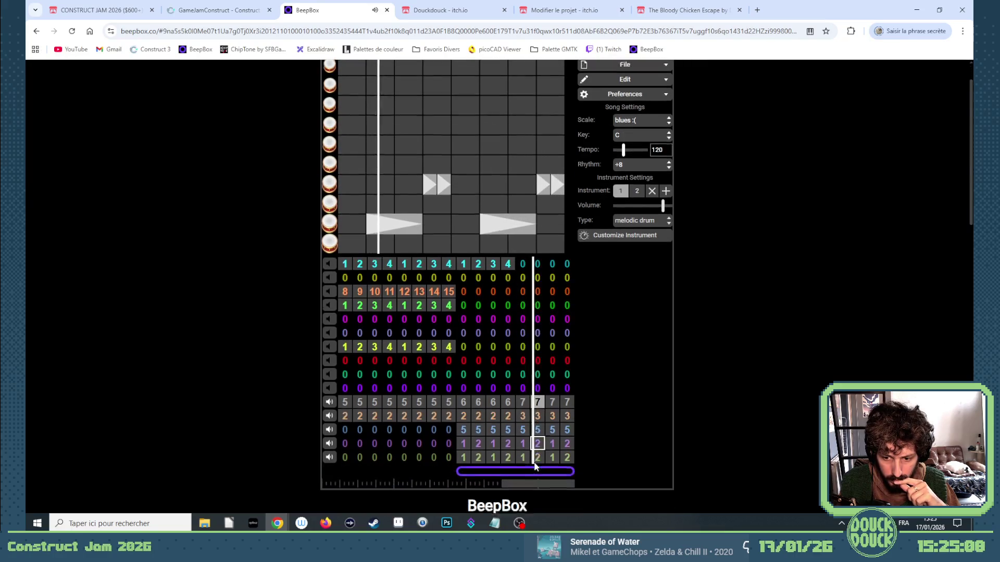
left_click(524, 436)
left_click(524, 425)
scroll(526, 427, "up", 1)
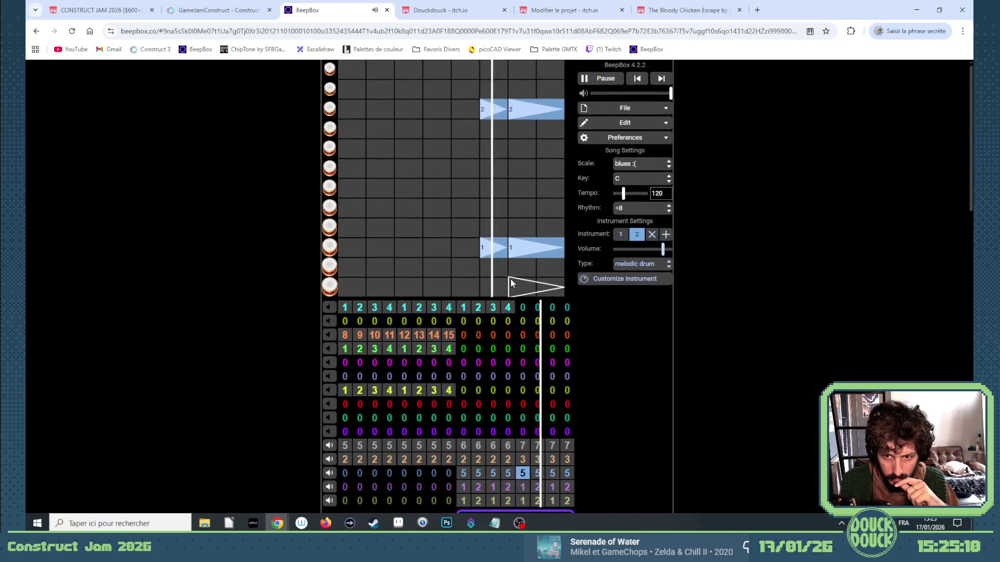
key("6")
left_click(539, 473)
key("6")
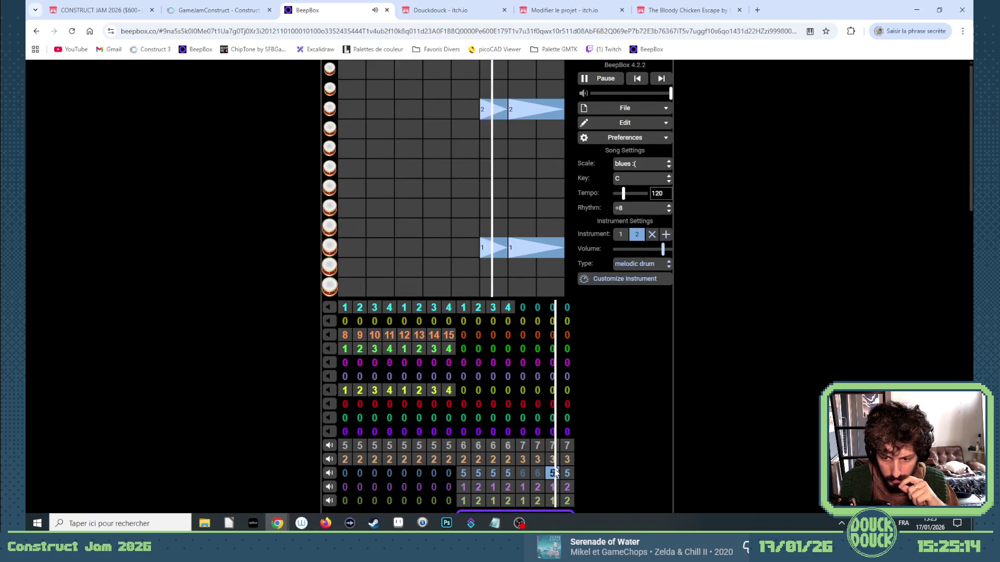
left_click(569, 474)
key("6")
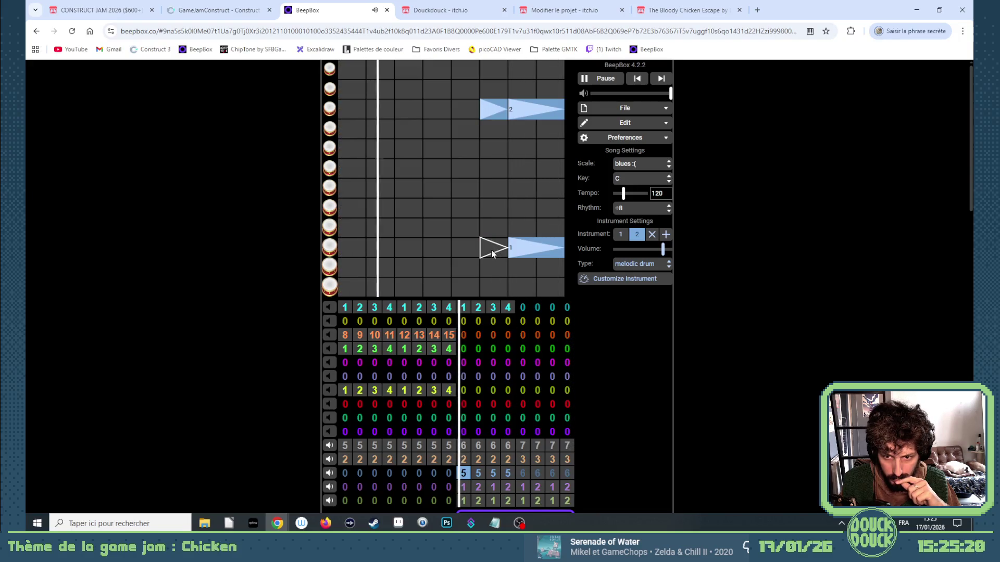
Step: Place the first top-row notes in the empty pattern 6 and stop playback
left_click(522, 473)
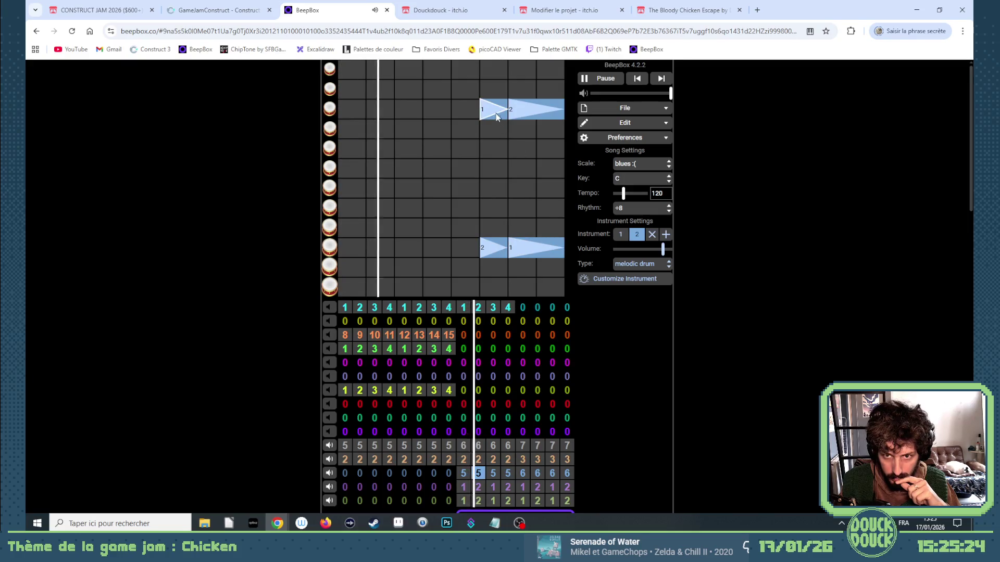
left_click(523, 473)
left_click(493, 109)
left_click(509, 109)
left_click(522, 459)
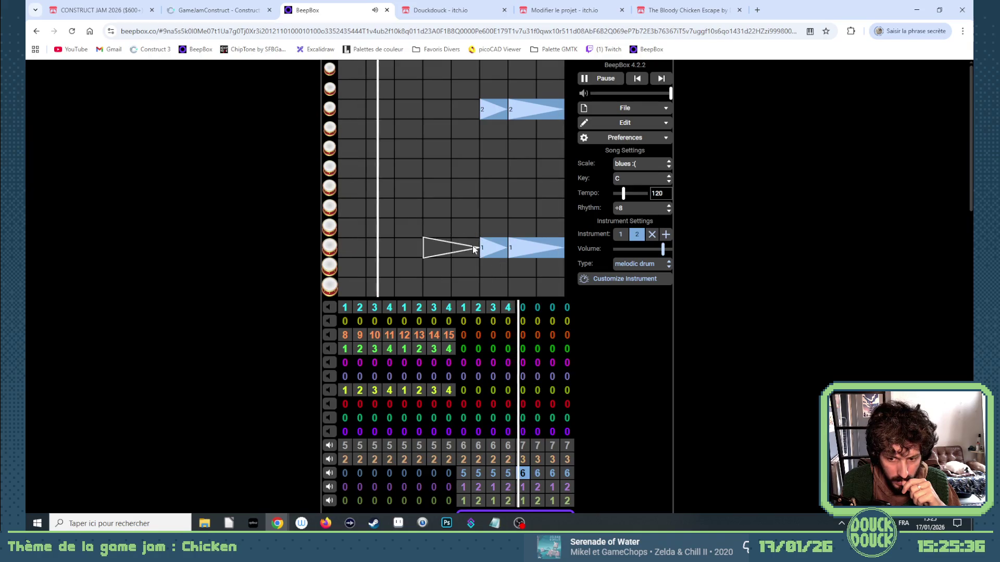
left_click(586, 79)
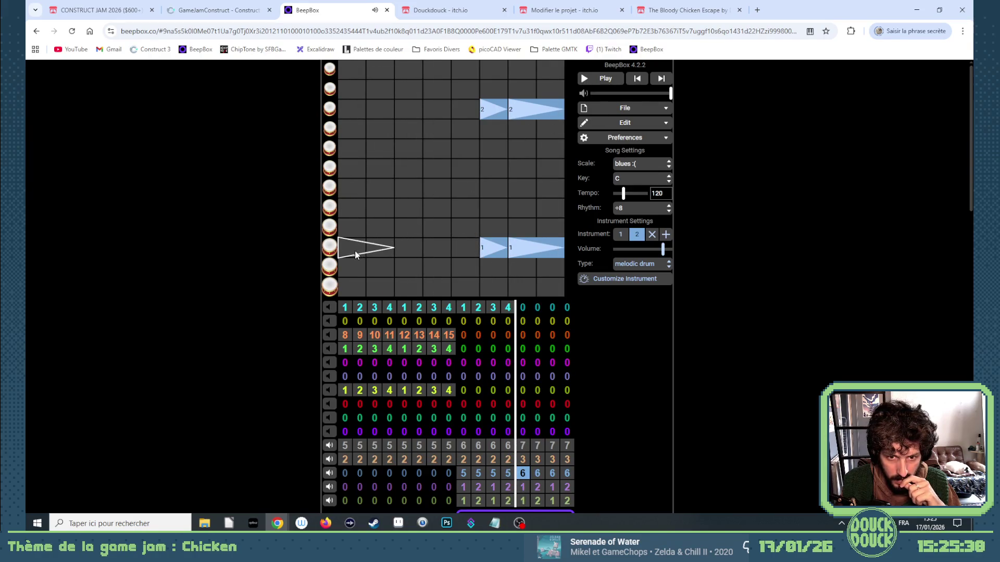
Step: Fill the pattern with two-cell low notes, quick upper-row hits and short mid-bar hits in two rows
left_click(355, 250)
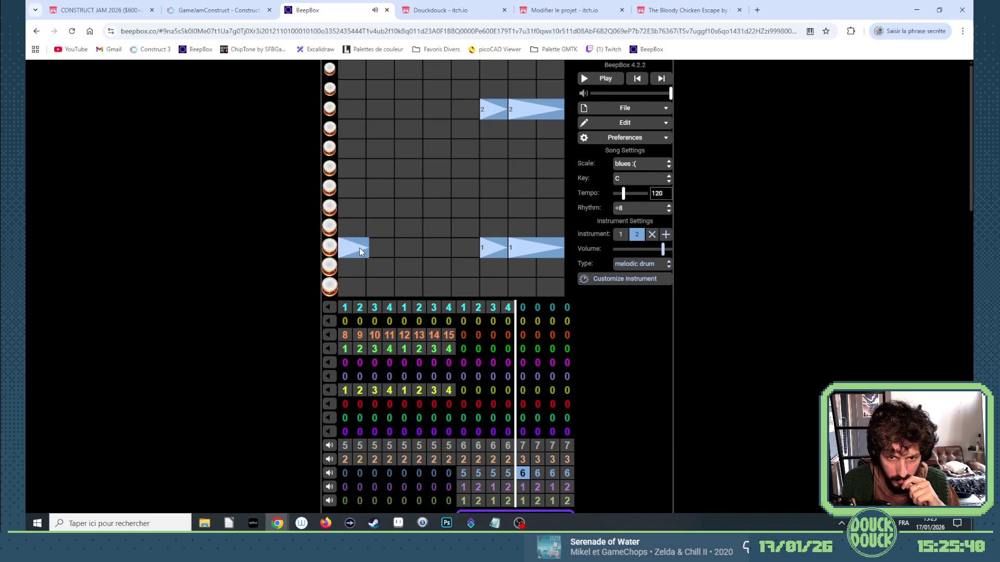
left_click_drag(373, 248, 414, 245)
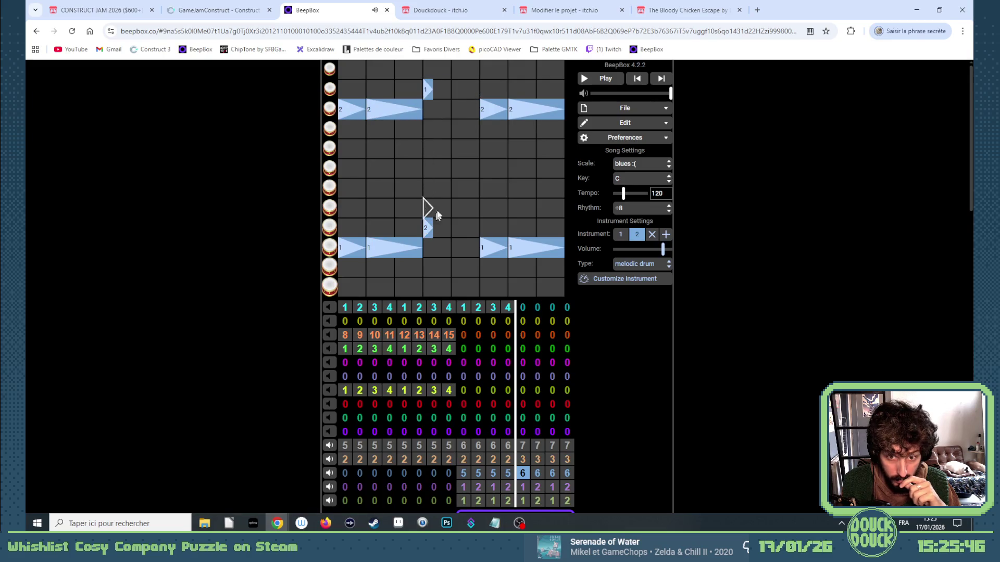
left_click(443, 206)
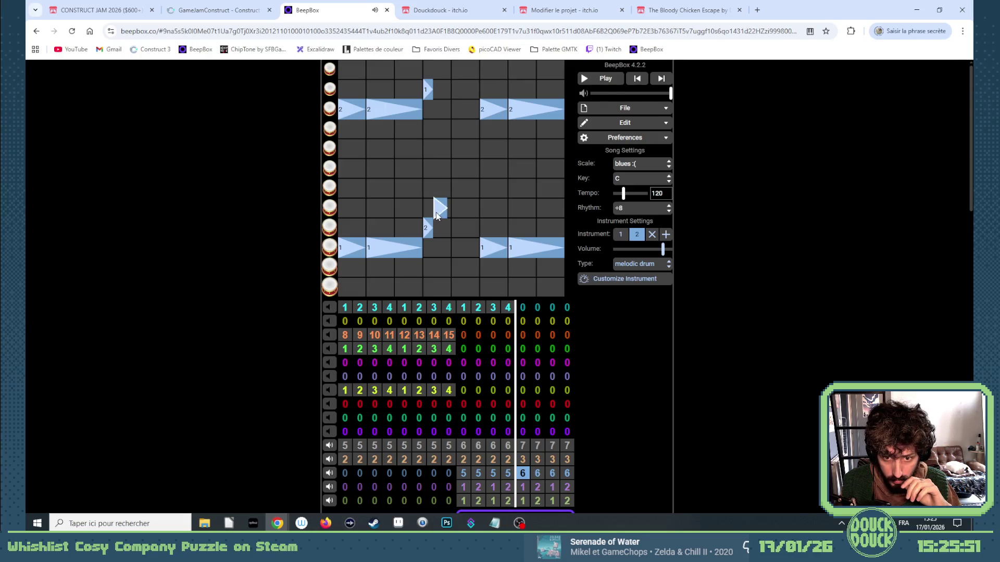
left_click(390, 255)
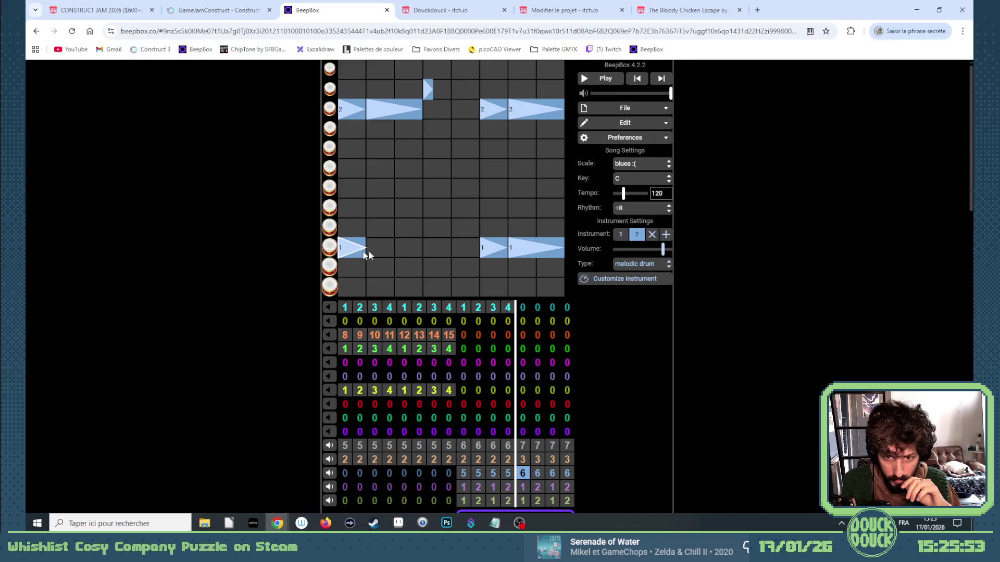
left_click_drag(387, 109, 374, 112)
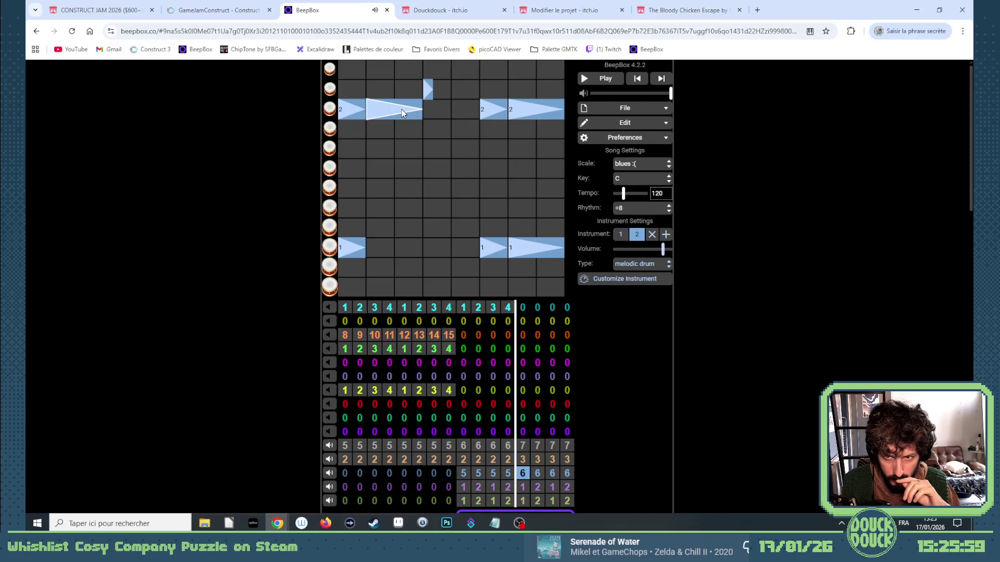
left_click(404, 110)
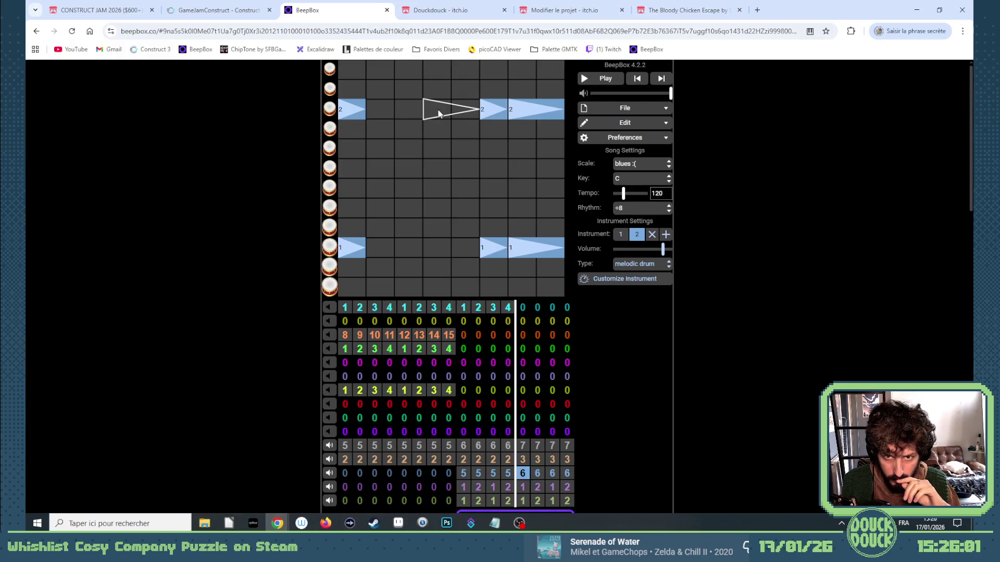
left_click(409, 113)
left_click(374, 111)
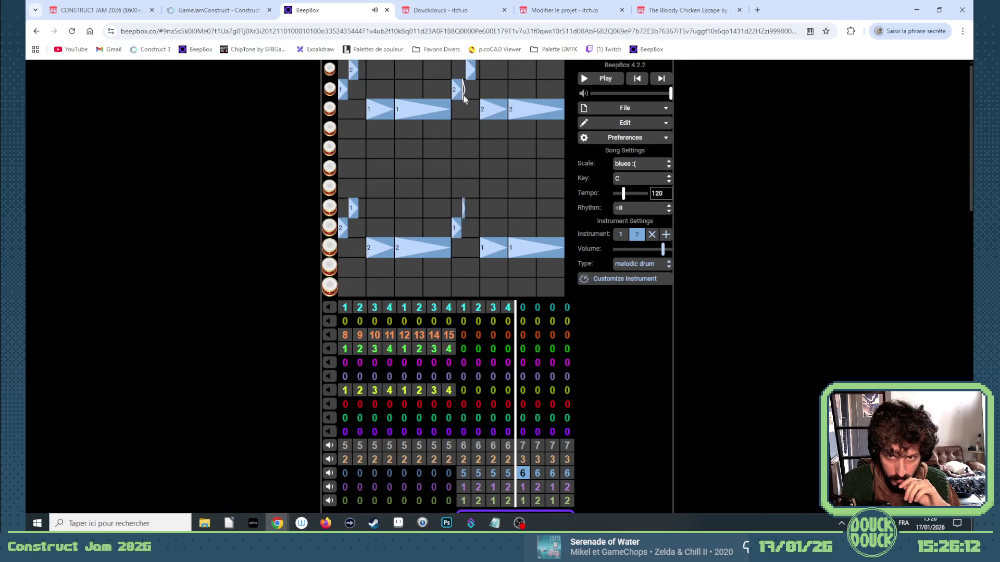
left_click(464, 208)
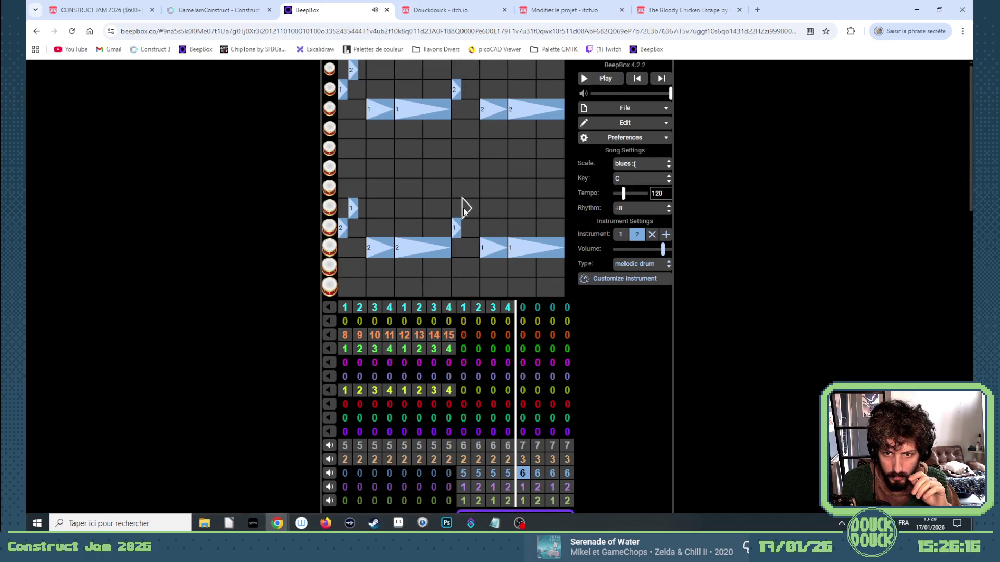
left_click(464, 69)
left_click(644, 208)
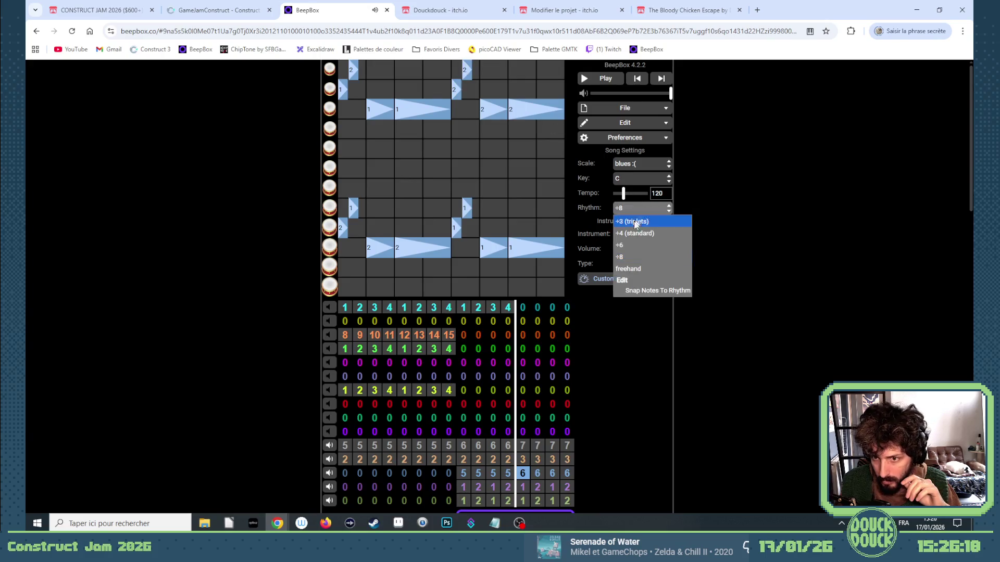
left_click(633, 233)
left_click(583, 78)
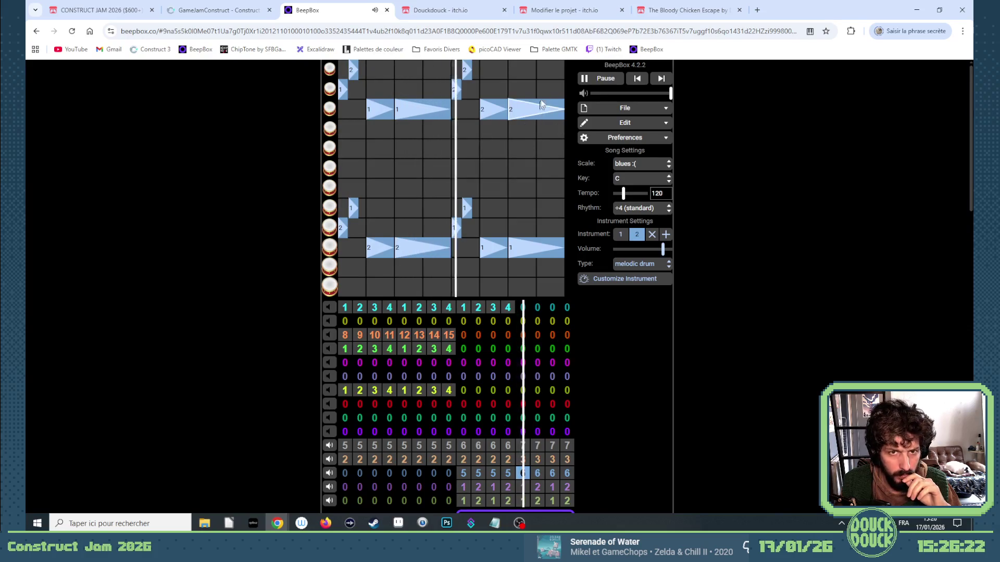
left_click(578, 78)
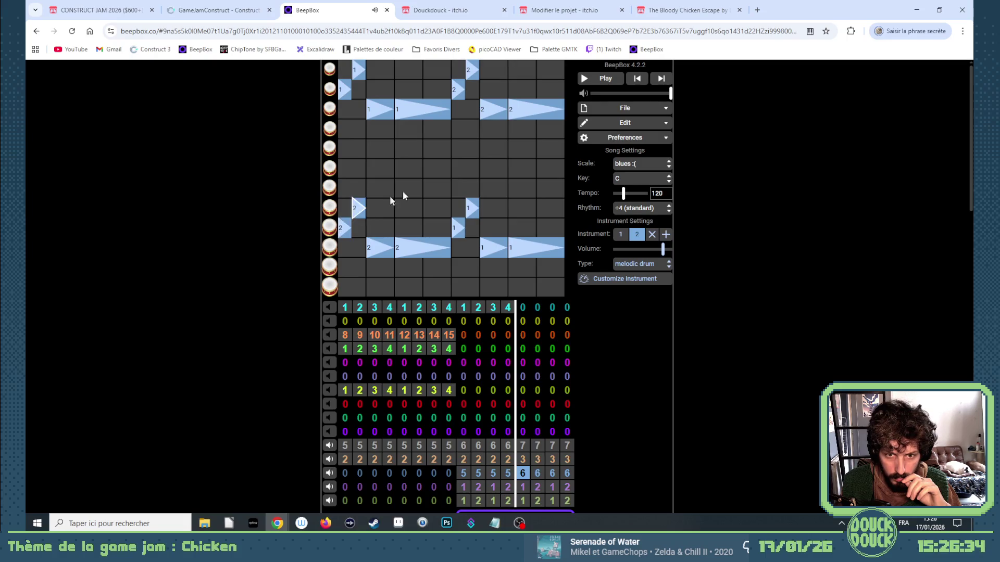
left_click(585, 79)
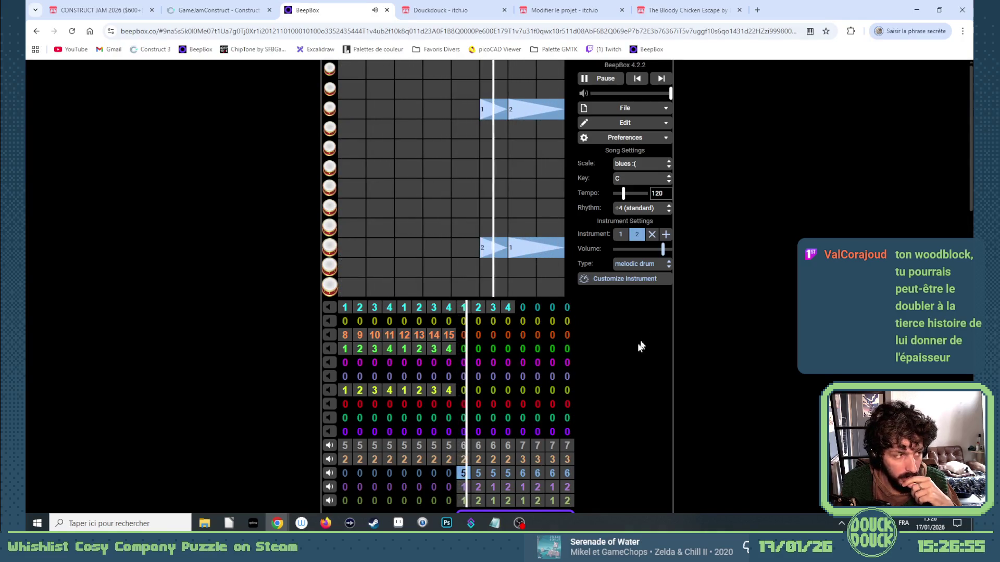
Step: Select the last channel's bar 13 and stop song playback
scroll(587, 385, "down", 2)
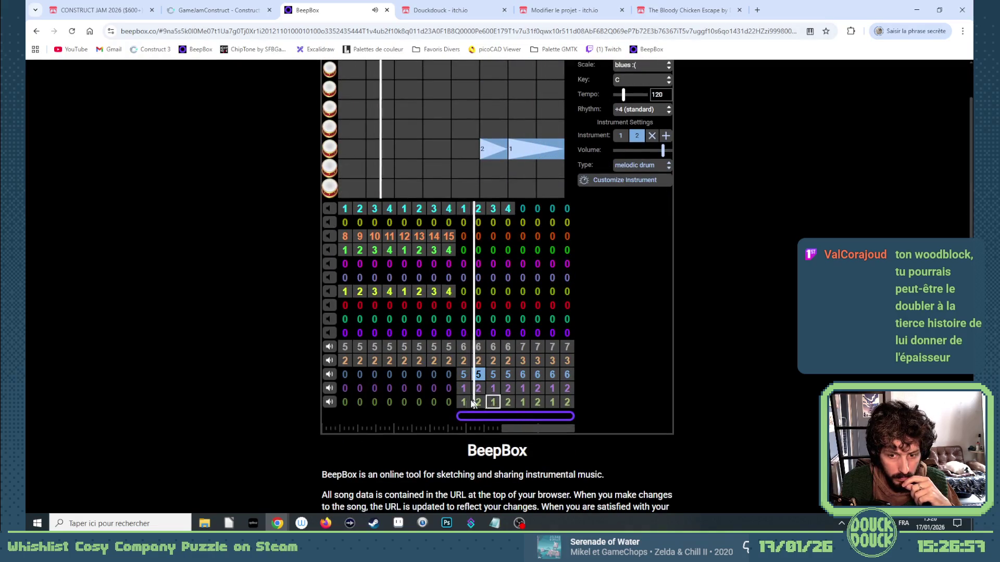
left_click(463, 403)
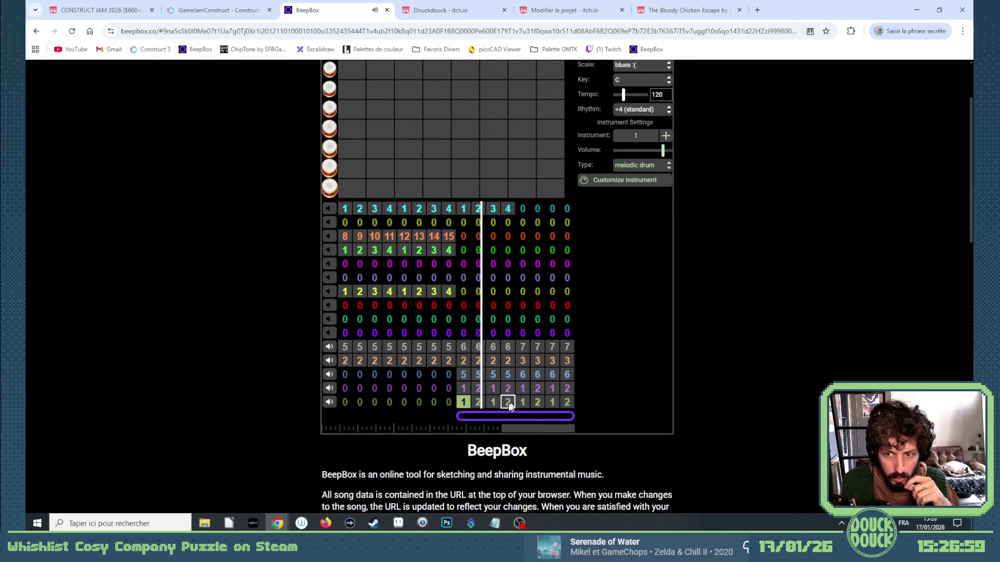
scroll(511, 404, "up", 2)
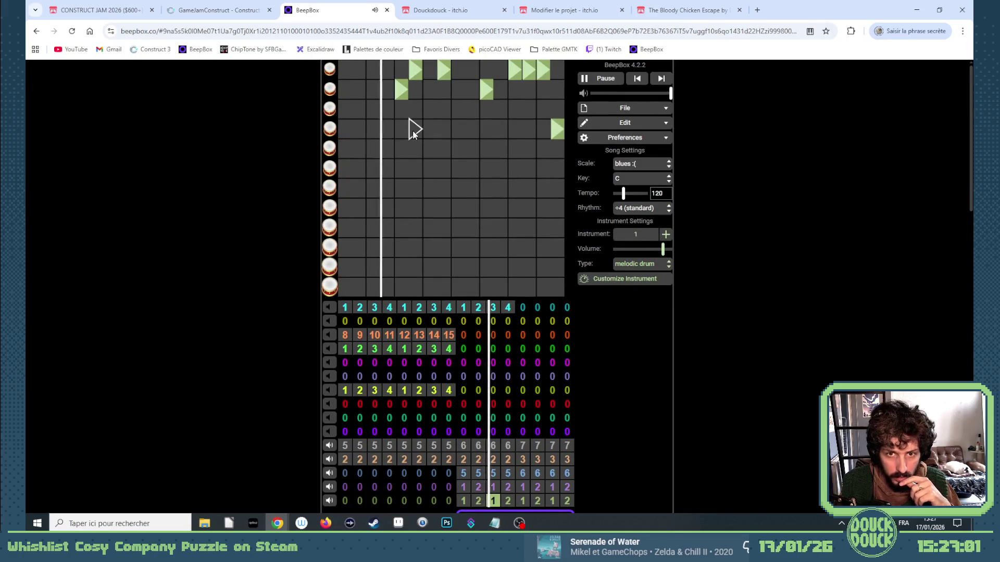
scroll(526, 401, "down", 2)
left_click(522, 401)
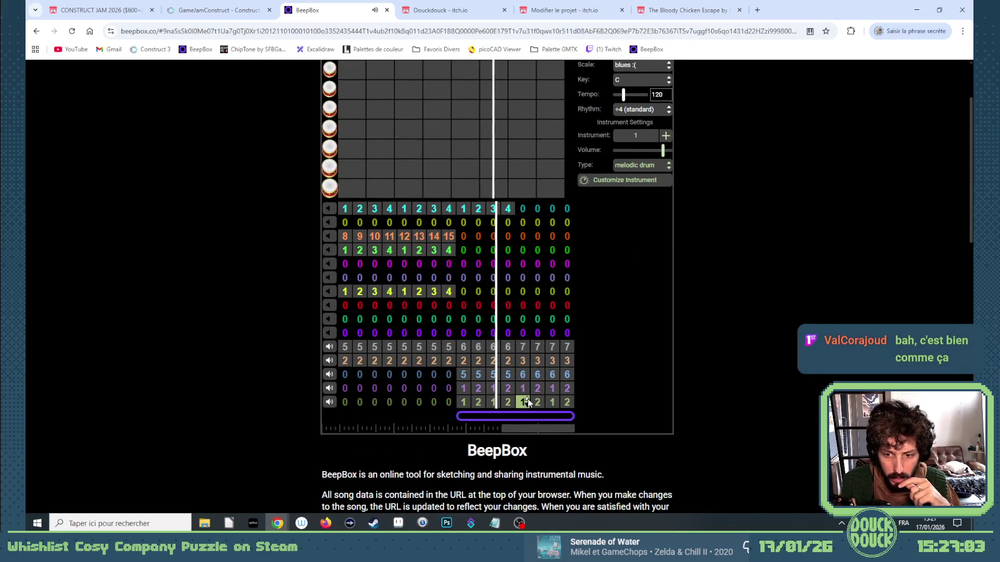
scroll(528, 360, "up", 2)
scroll(528, 352, "down", 2)
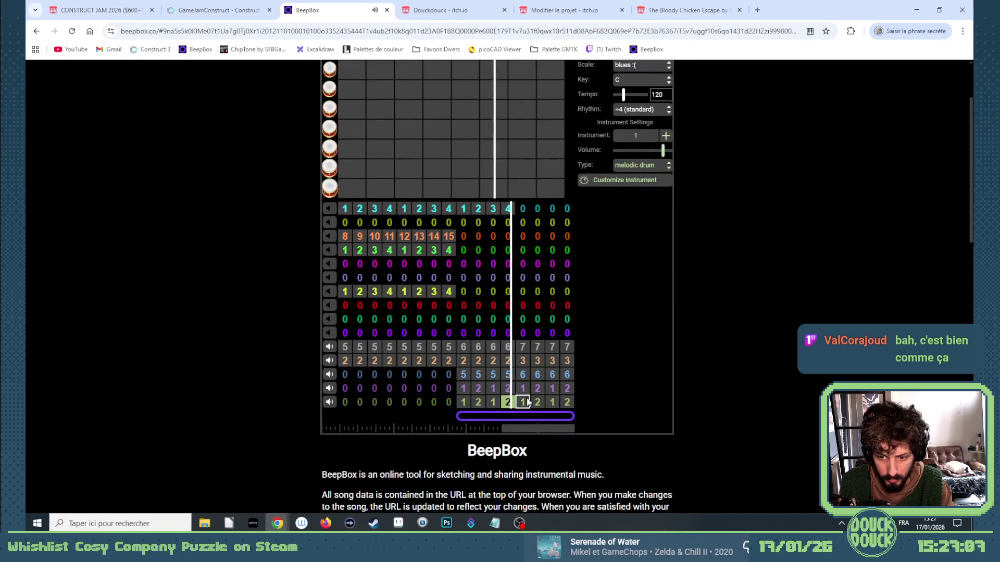
scroll(634, 114, "up", 1)
scroll(634, 114, "up", 1)
left_click(586, 80)
Step: Switch the last channel's bar 14 to pattern 4
scroll(472, 308, "down", 2)
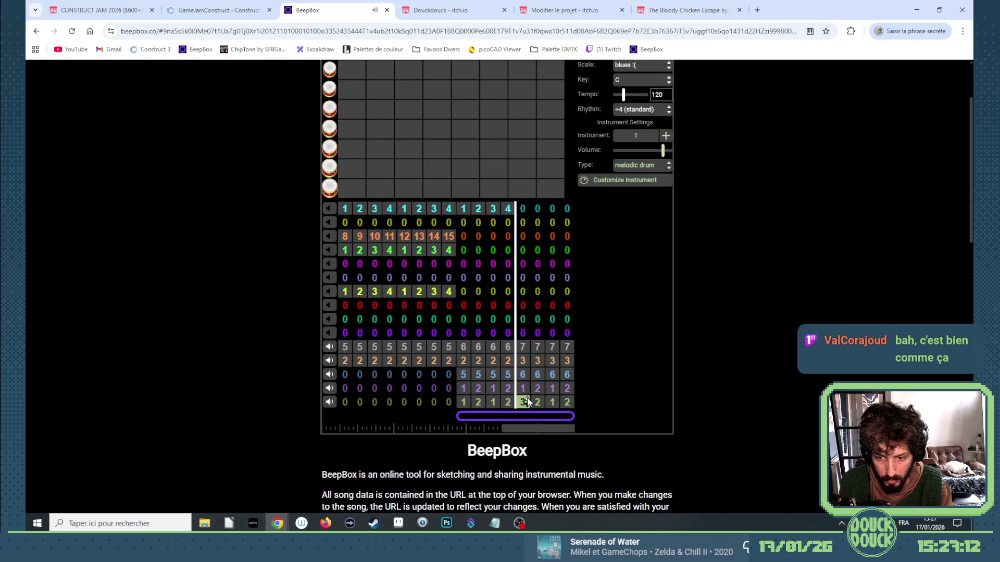
scroll(528, 402, "up", 2)
scroll(539, 425, "down", 1)
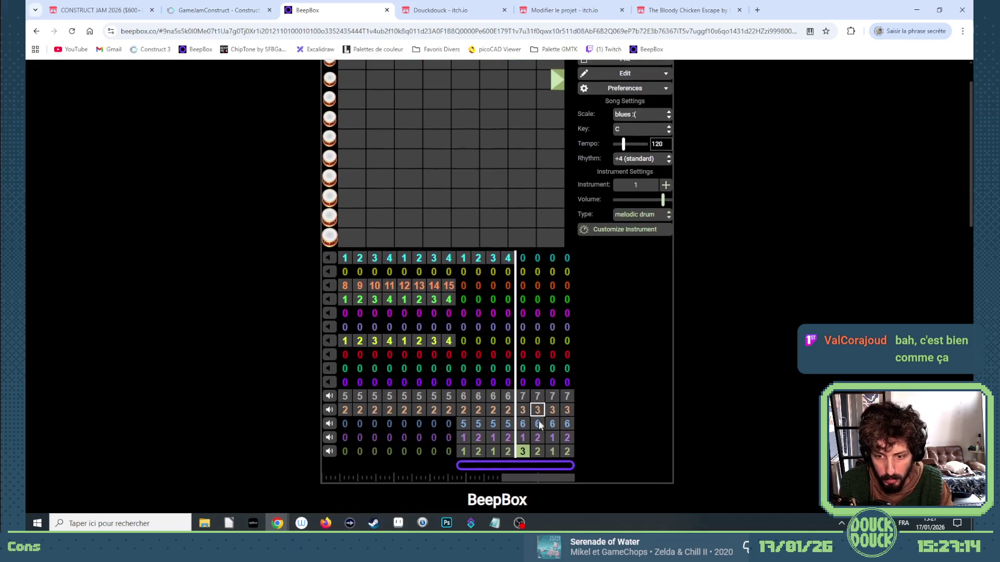
left_click(538, 451)
key("4")
left_click(523, 451)
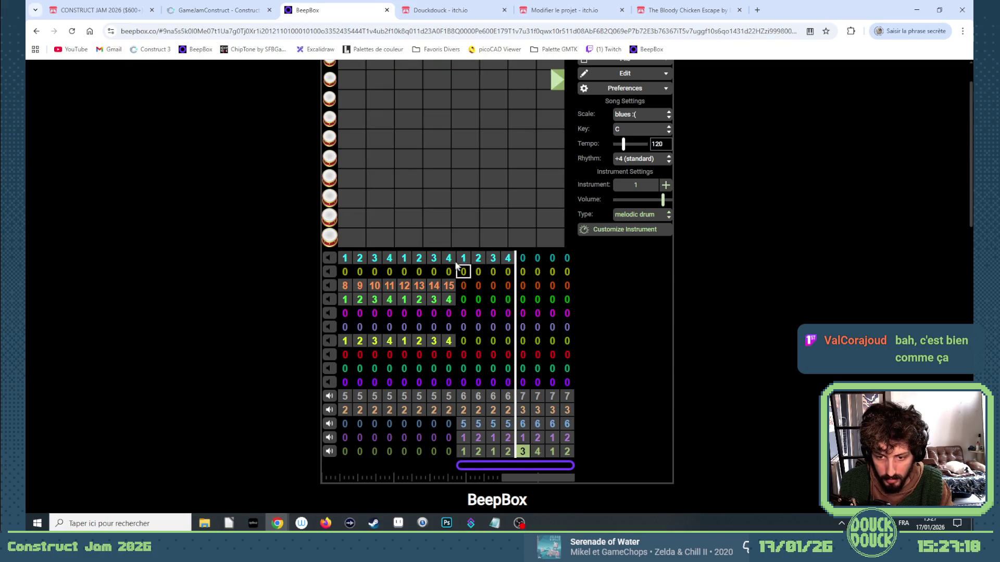
scroll(448, 233, "up", 1)
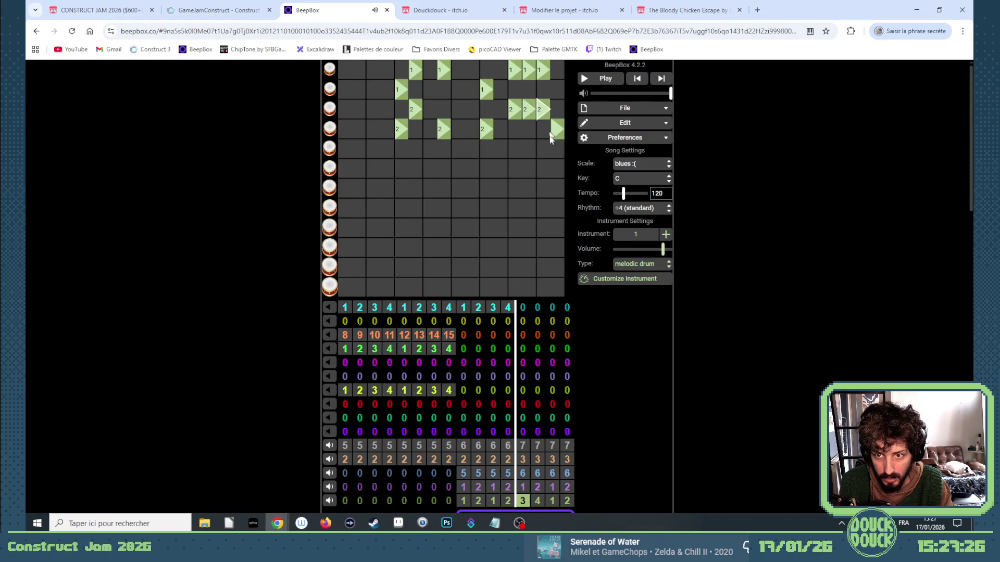
Step: Add three drum hits to the last channel's pattern 4 and play them back
left_click(584, 79)
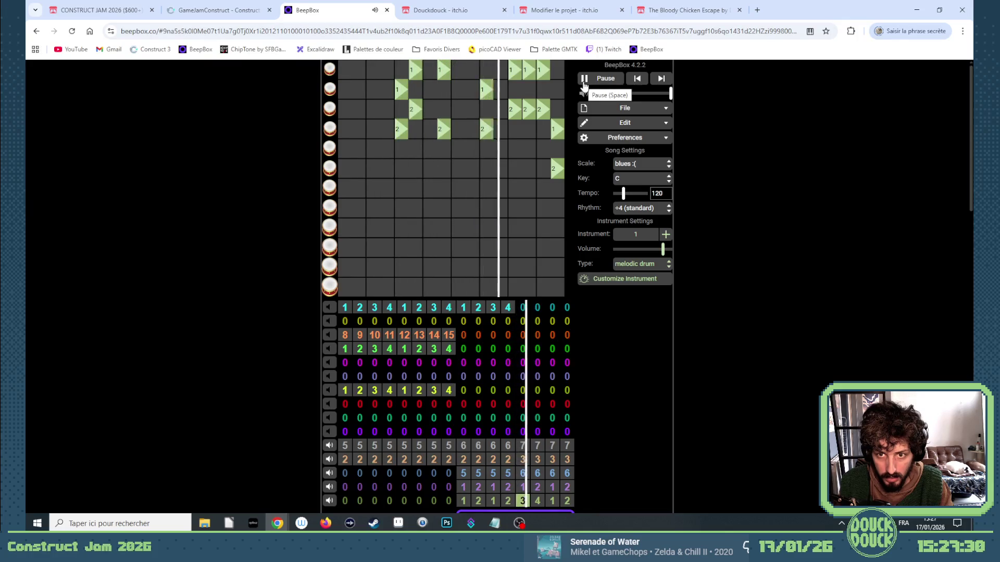
left_click(584, 84)
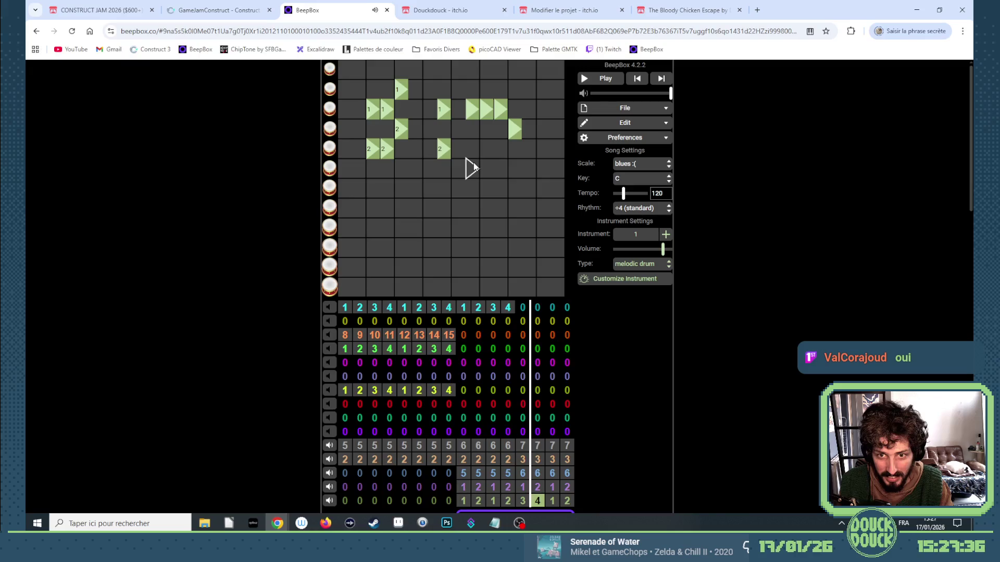
left_click(484, 149)
left_click(500, 149)
left_click(512, 171)
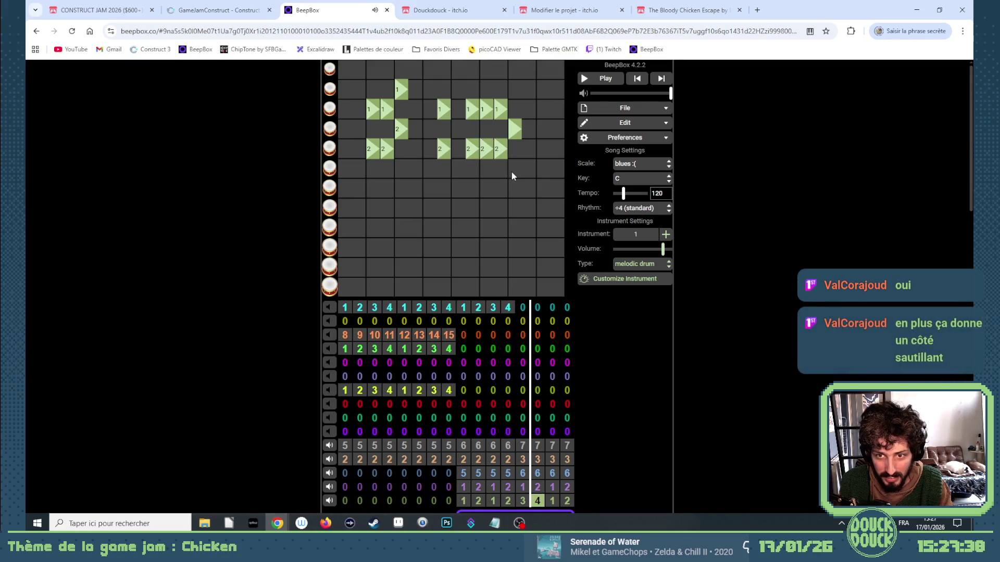
left_click(587, 78)
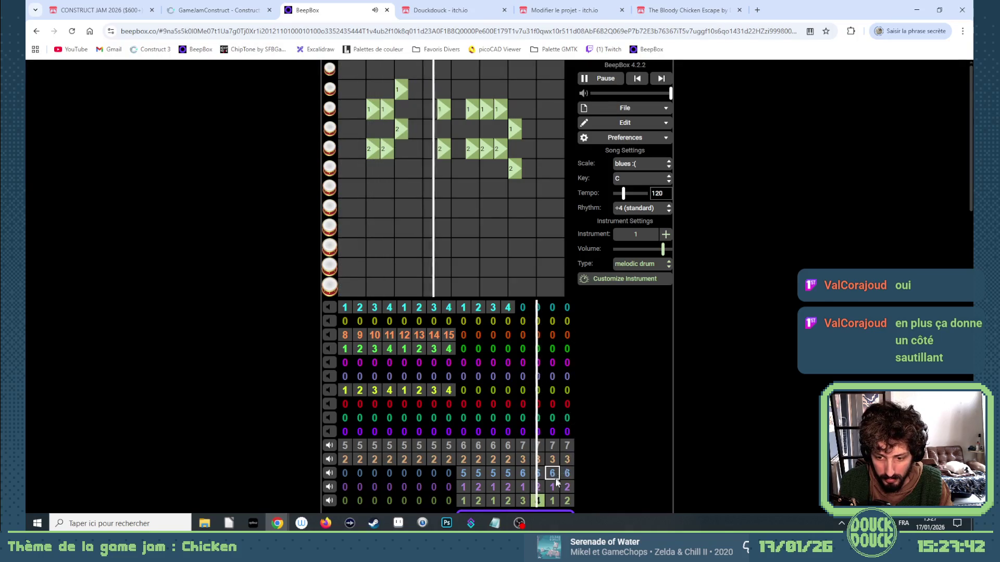
Step: Set the last channel's bars 15 and 16 to patterns 3 and 4
left_click(553, 501)
key("3")
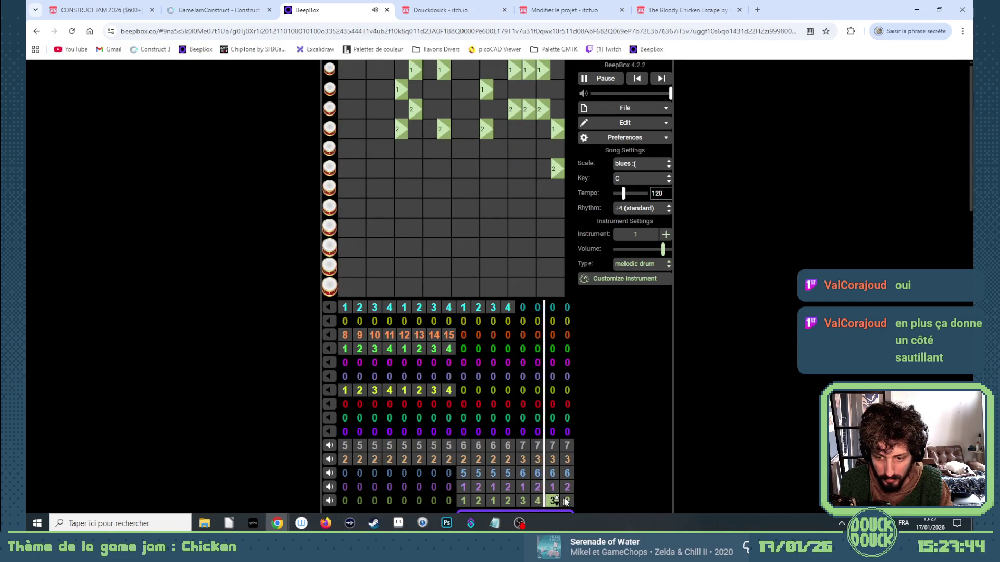
left_click(567, 501)
key("3")
key("4")
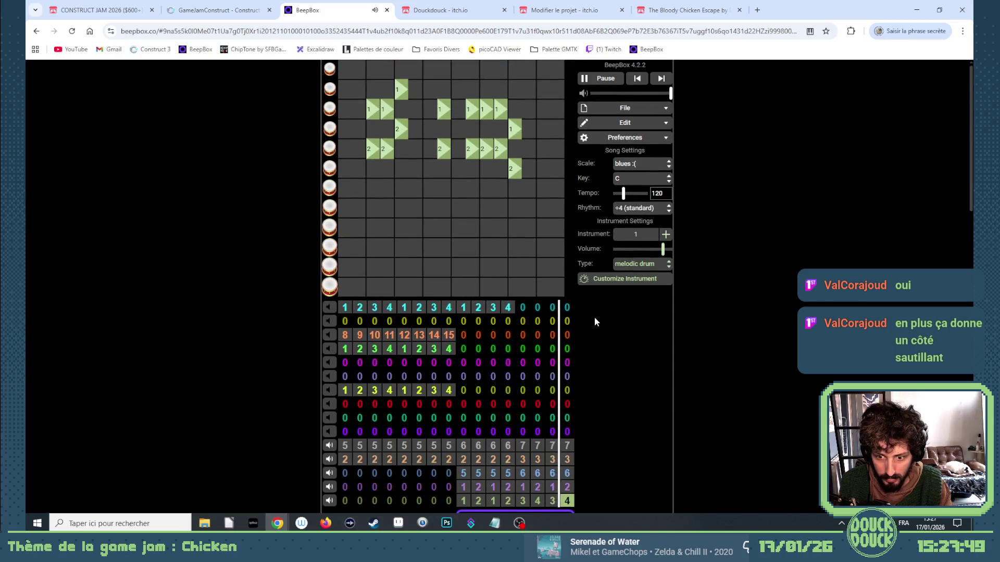
scroll(595, 317, "down", 1)
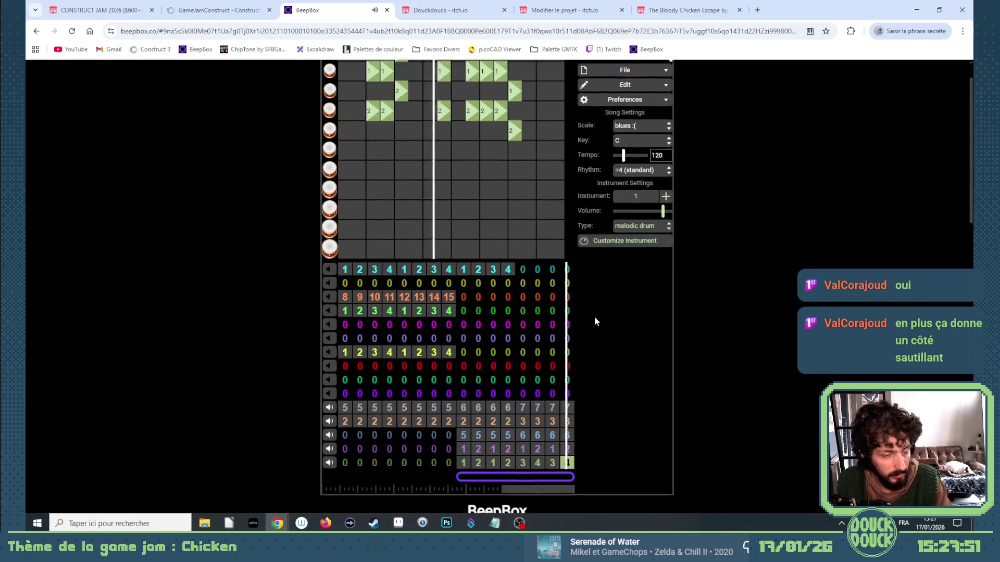
Step: Review the bottom drum channel's 1-2-1-2-3-4-3-4 arrangement while the song plays
scroll(595, 317, "up", 2)
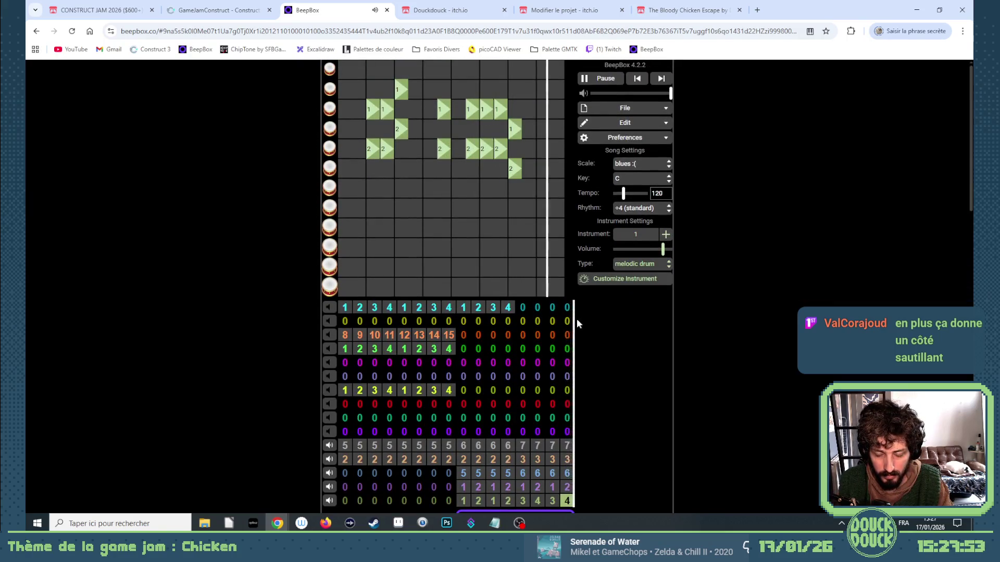
scroll(574, 317, "down", 2)
scroll(574, 316, "up", 2)
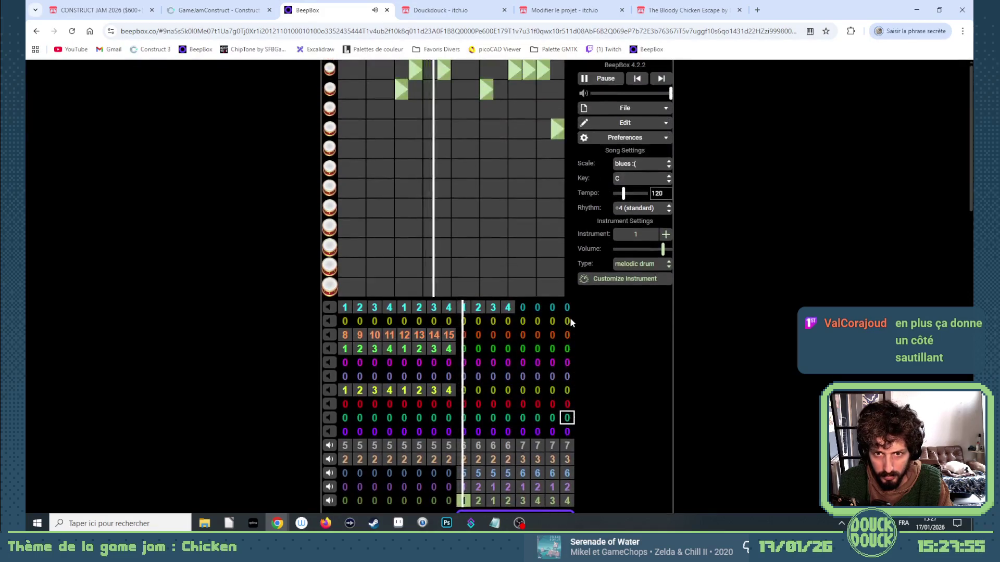
scroll(569, 317, "down", 2)
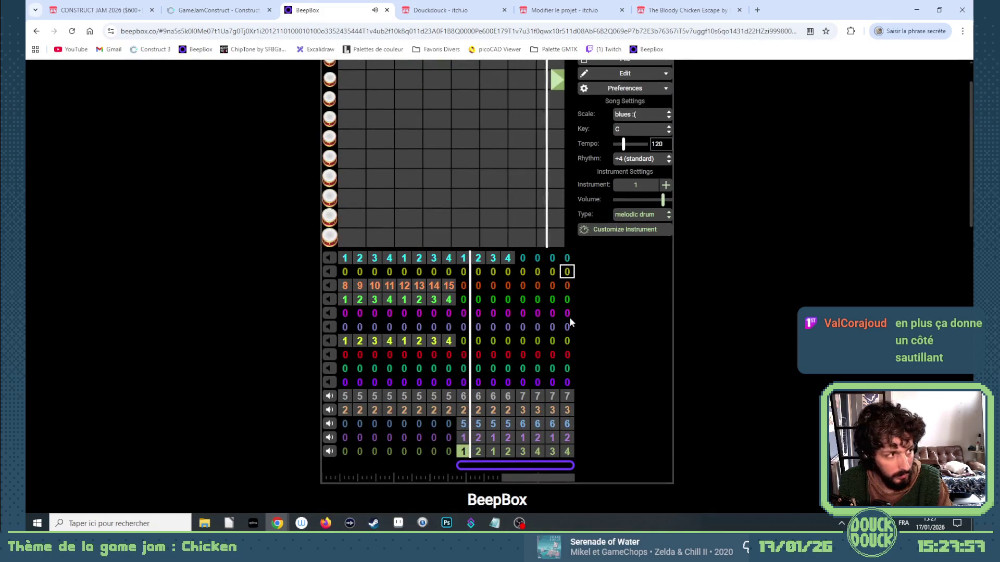
scroll(570, 320, "up", 2)
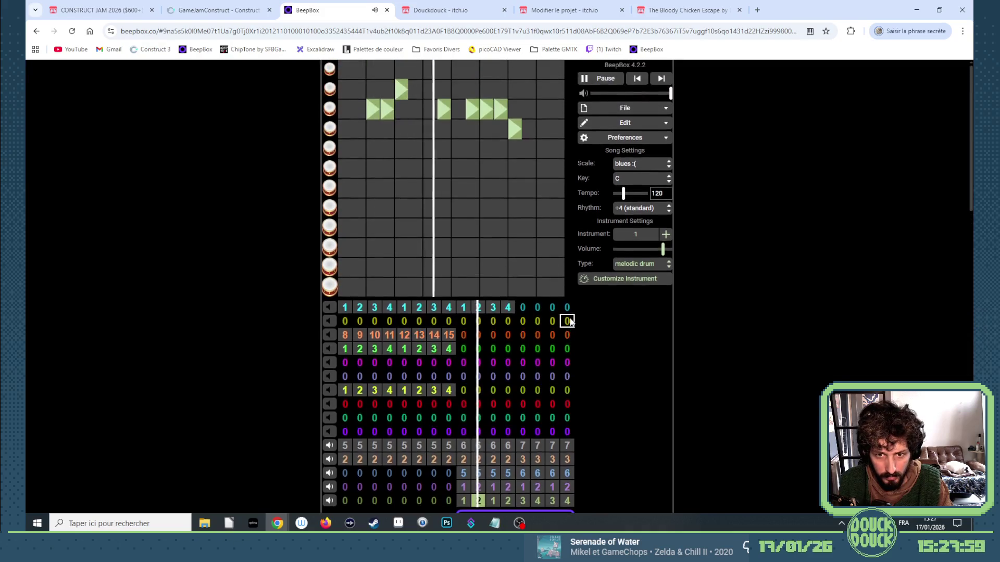
scroll(570, 320, "down", 2)
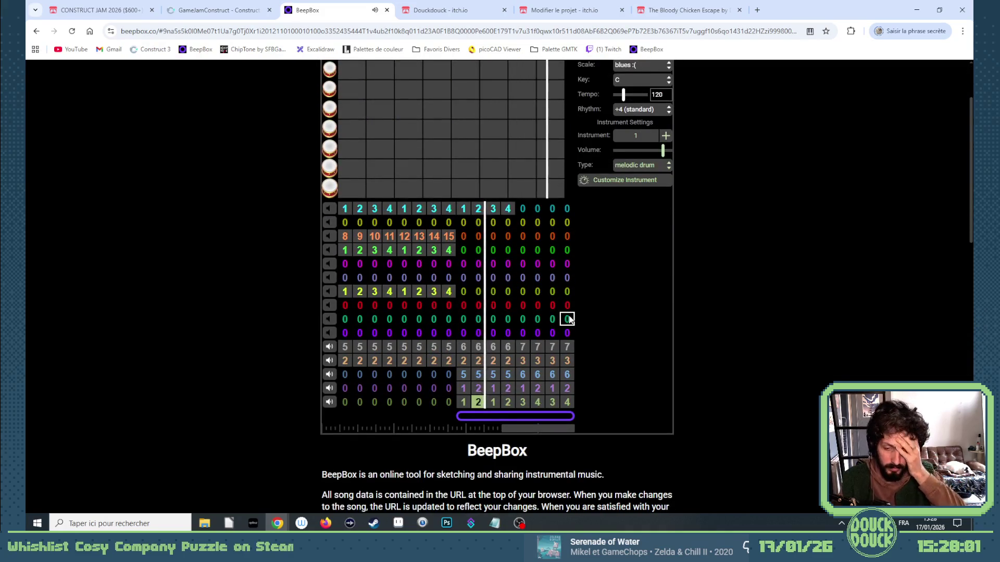
scroll(569, 320, "up", 2)
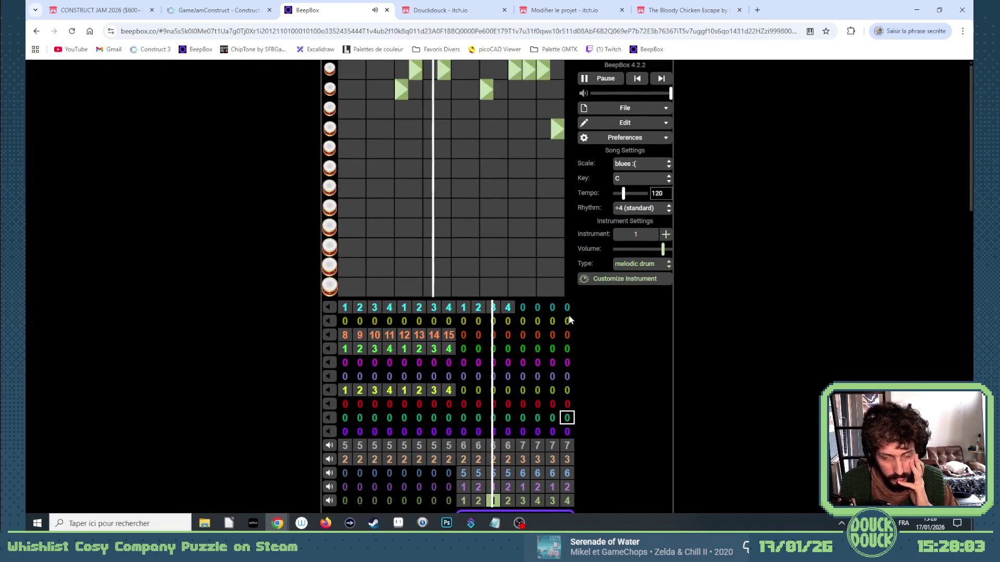
scroll(569, 319, "down", 1)
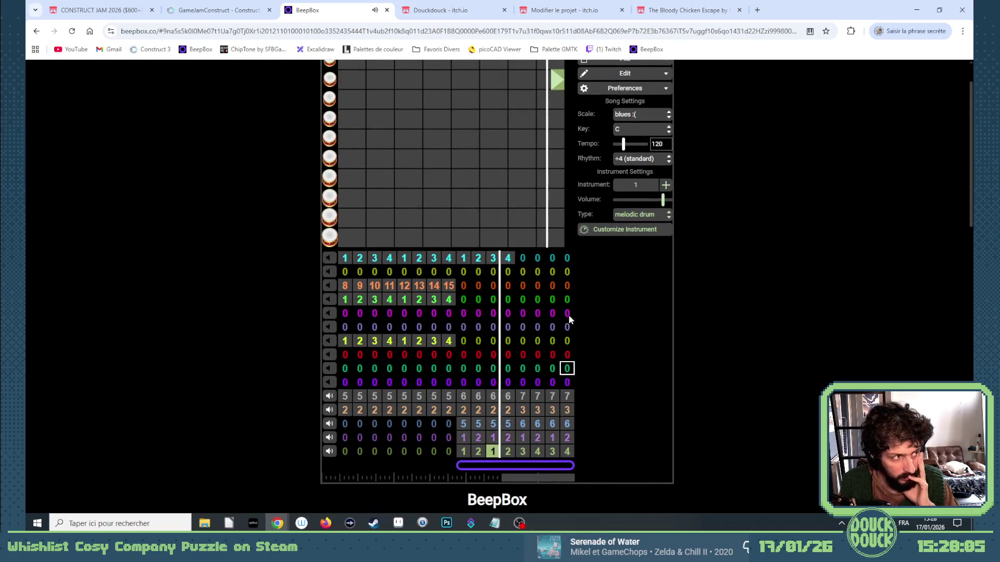
left_click(548, 436)
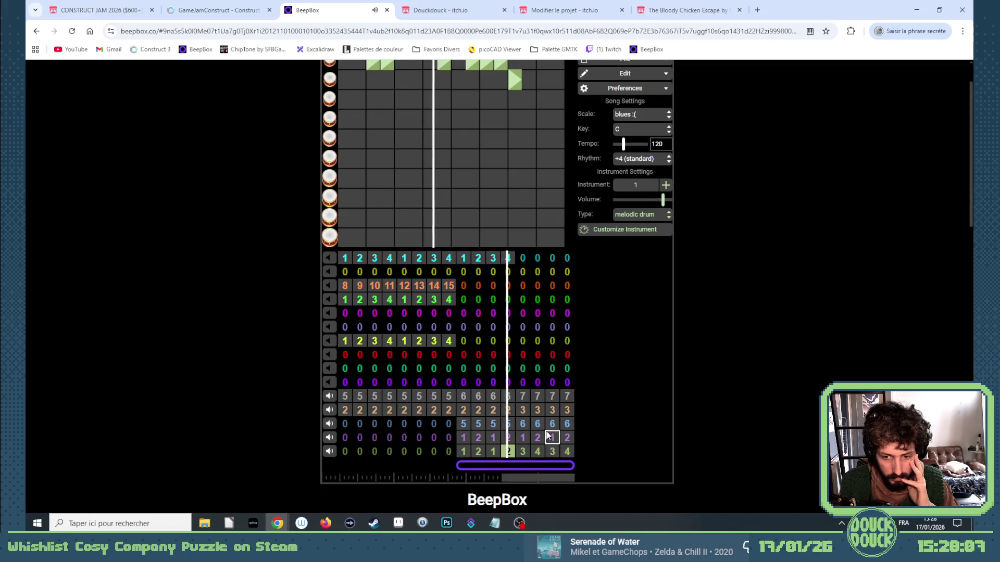
scroll(561, 411, "up", 1)
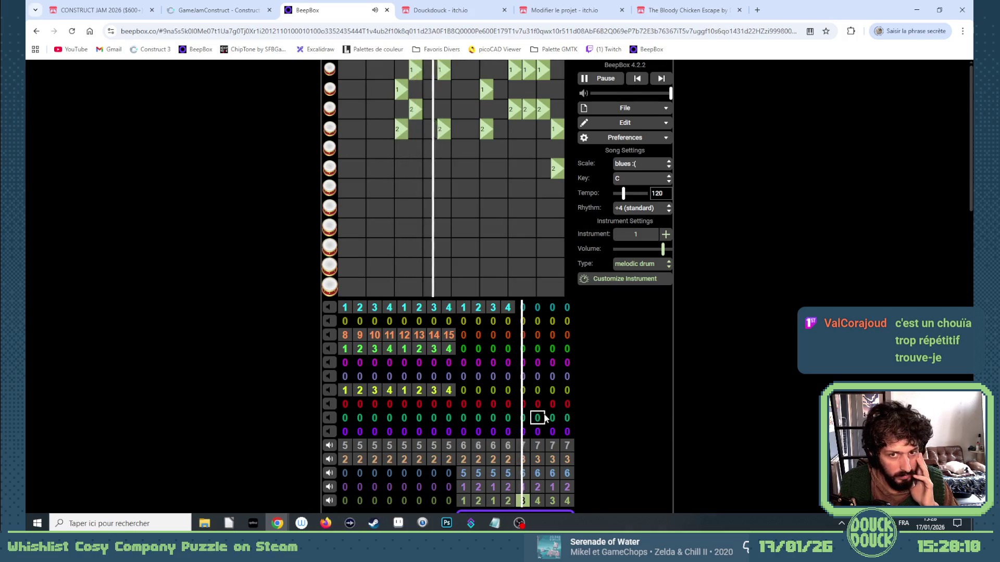
Step: Stop playback and switch to the GameJamConstruct game project
left_click(591, 79)
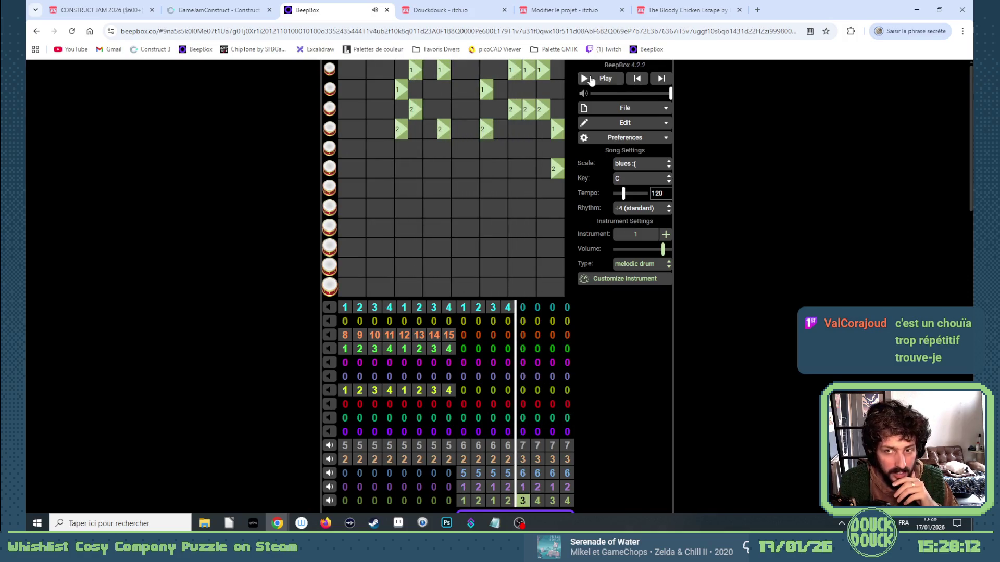
scroll(465, 235, "down", 3)
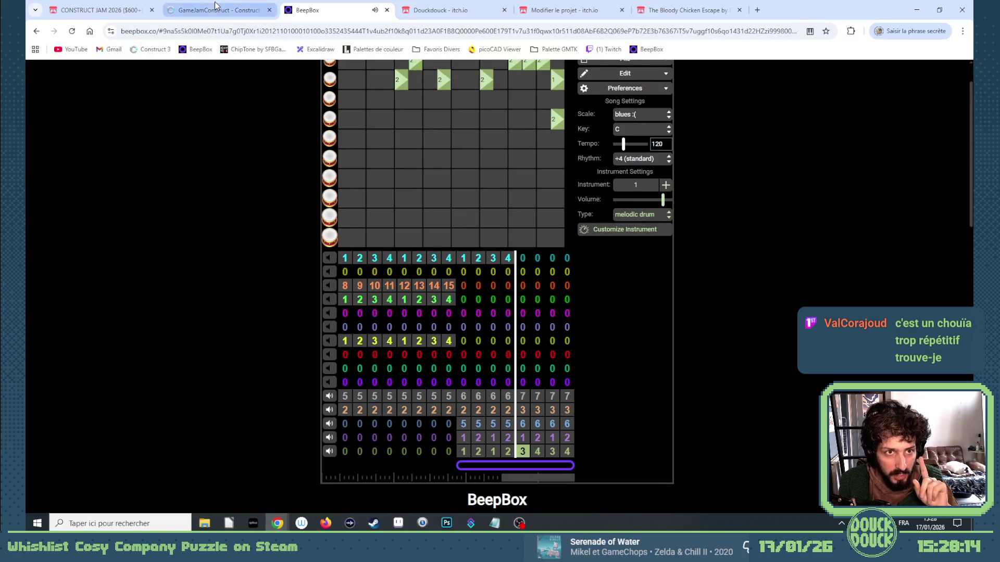
left_click(222, 11)
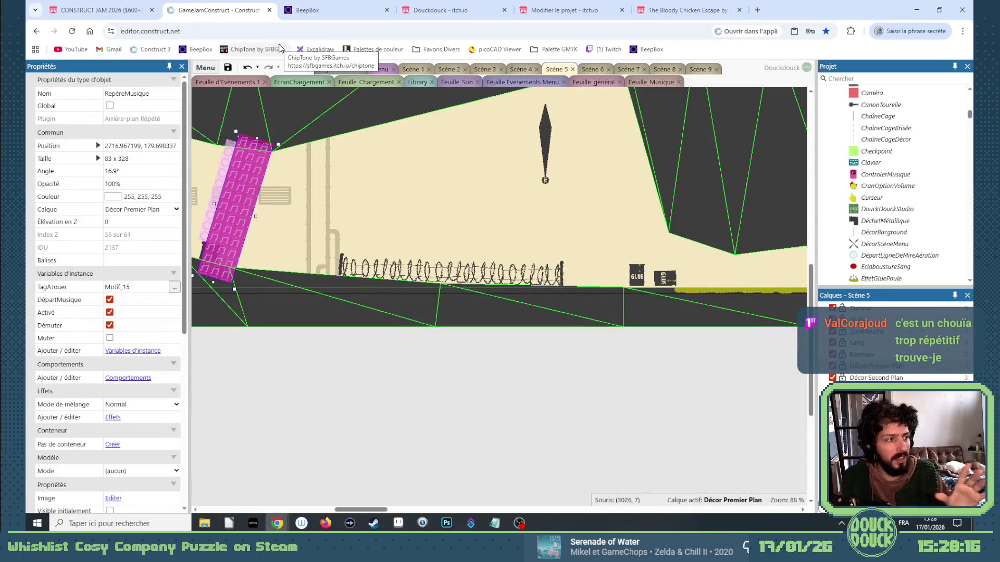
Step: Open the Scène 7 layout via Scène 6 and scroll right along the whole level
left_click(593, 69)
left_click(627, 67)
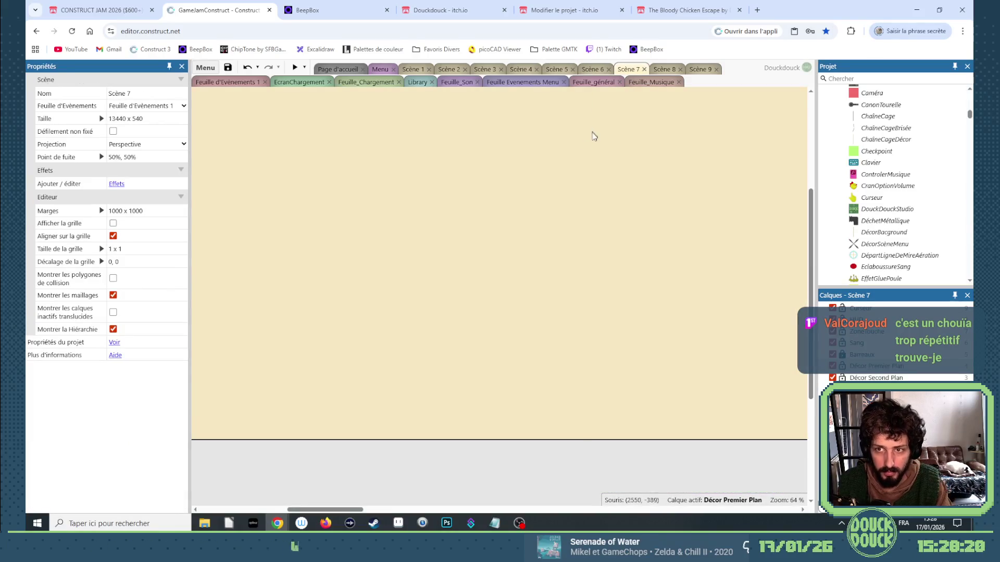
left_click_drag(379, 510, 379, 512)
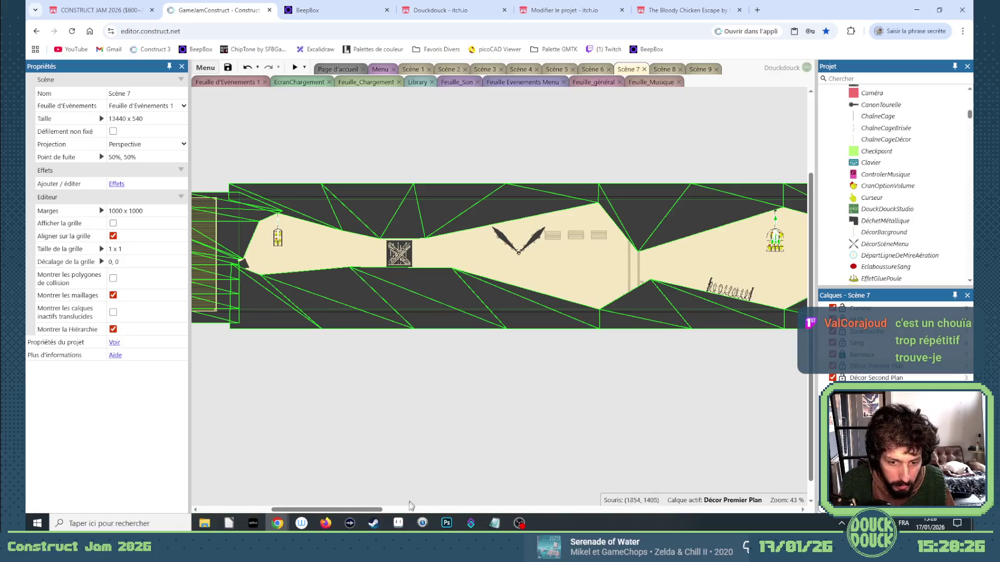
scroll(412, 508, "right", 3)
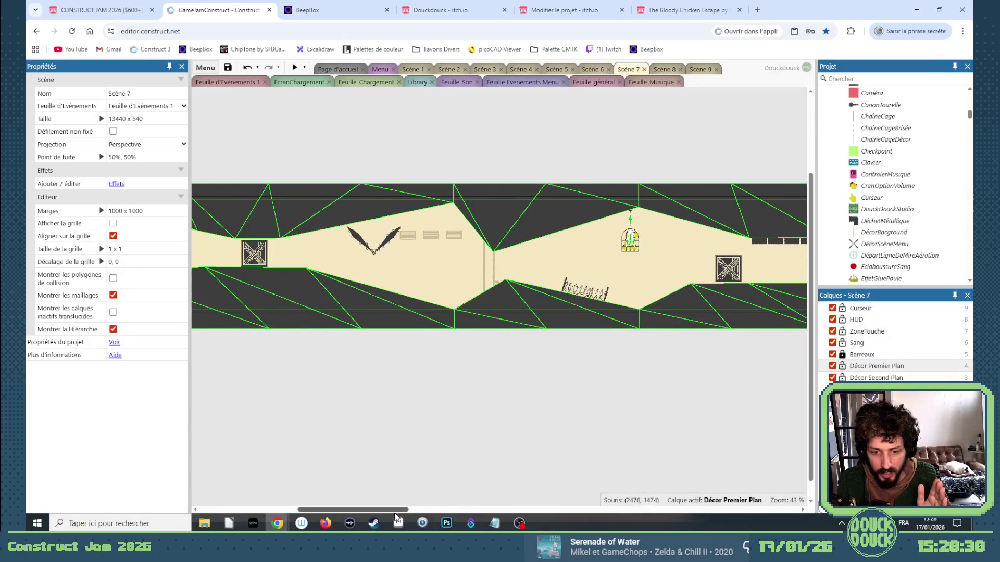
scroll(419, 509, "right", 2)
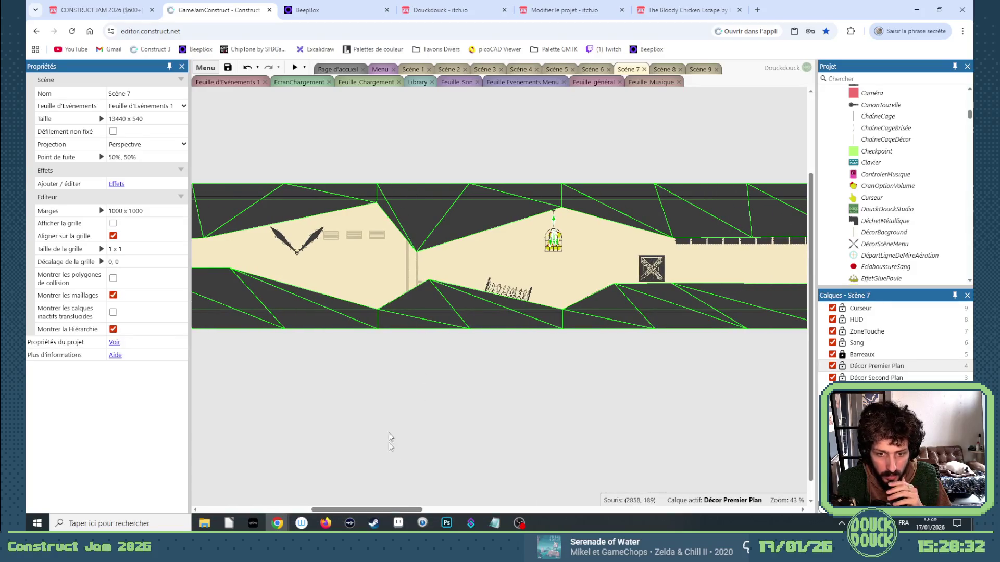
scroll(395, 510, "right", 8)
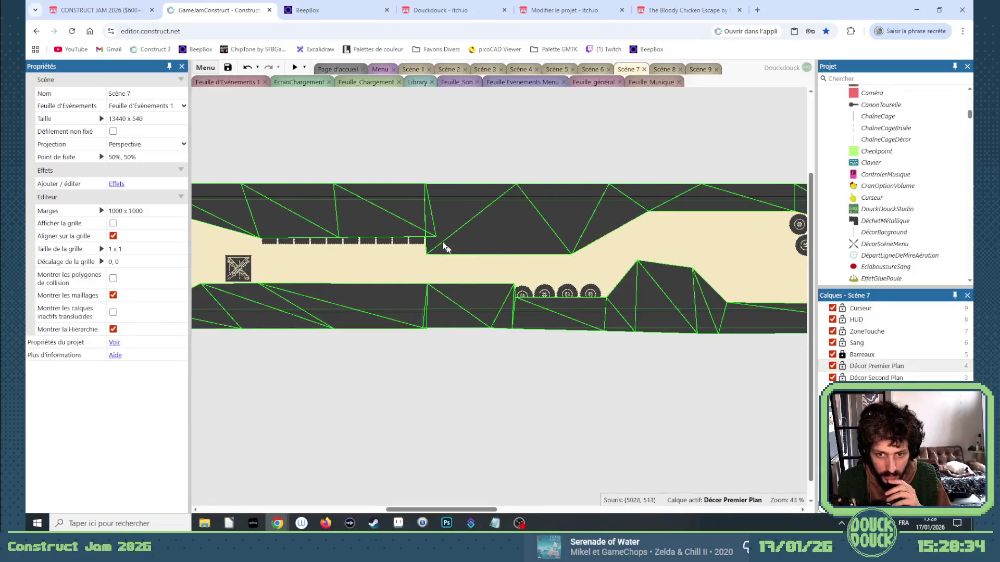
scroll(426, 512, "right", 4)
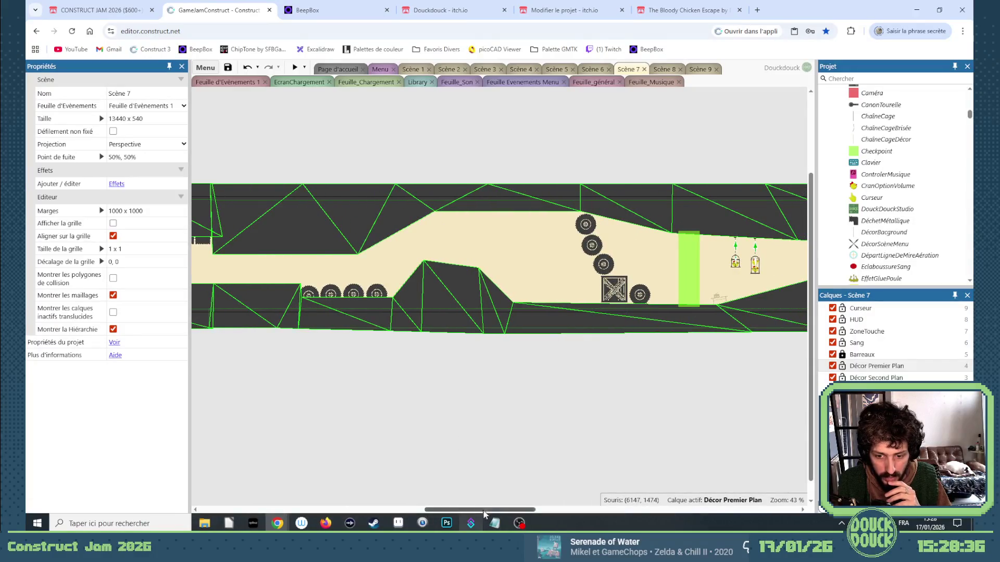
scroll(484, 510, "right", 5)
left_click_drag(527, 513, 568, 513)
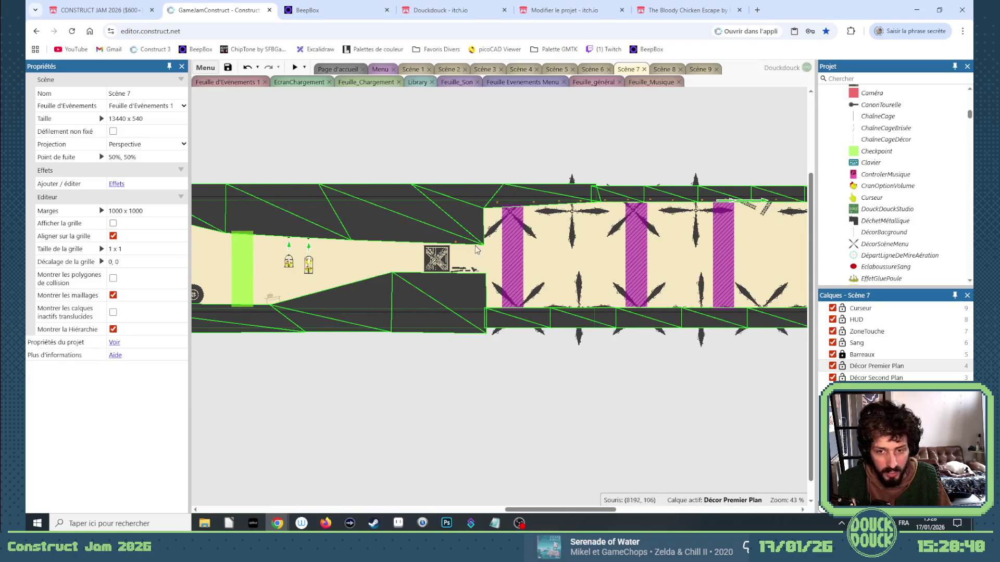
mouse_move(557, 518)
left_mouse_down()
mouse_move(681, 512)
mouse_move(560, 494)
left_mouse_up()
Step: Return to BeepBox and select channel 12's bar 9 pattern
left_click(318, 13)
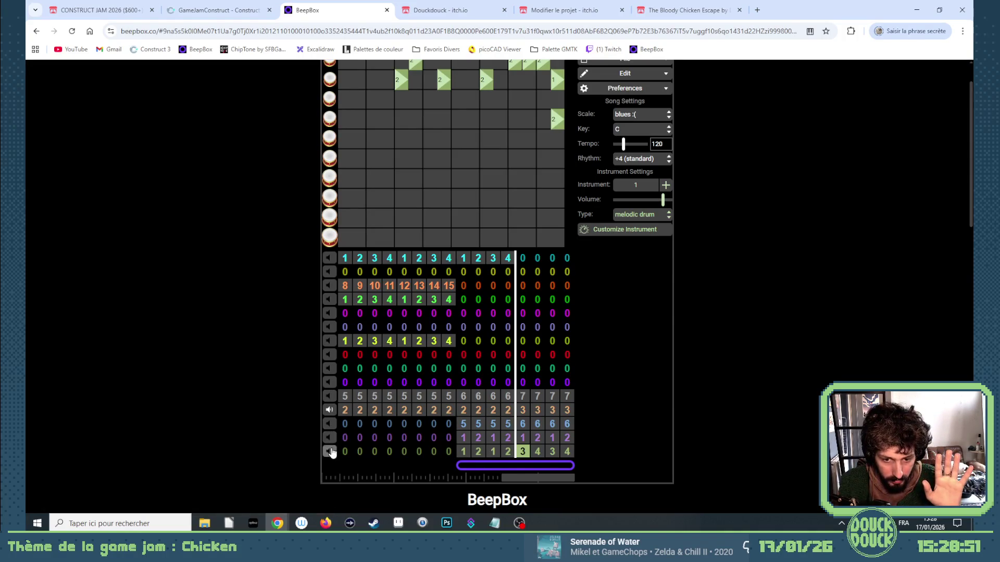
left_click(460, 414)
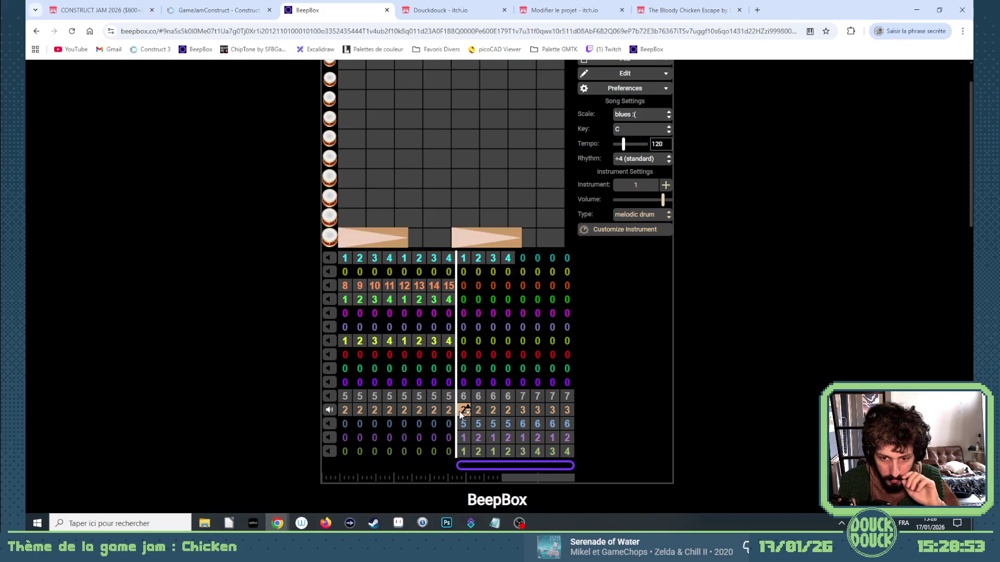
scroll(591, 78, "up", 1)
scroll(527, 472, "down", 1)
scroll(535, 420, "up", 1)
Step: Play the song looping up to bar 12 and unmute the second-to-last channel
left_click(586, 79)
scroll(489, 383, "down", 1)
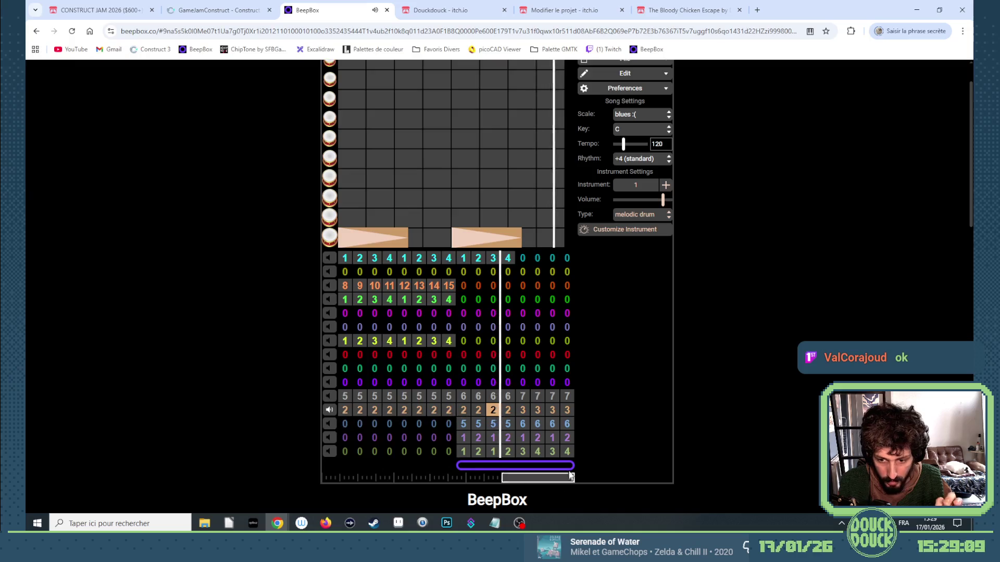
left_click_drag(570, 465, 513, 471)
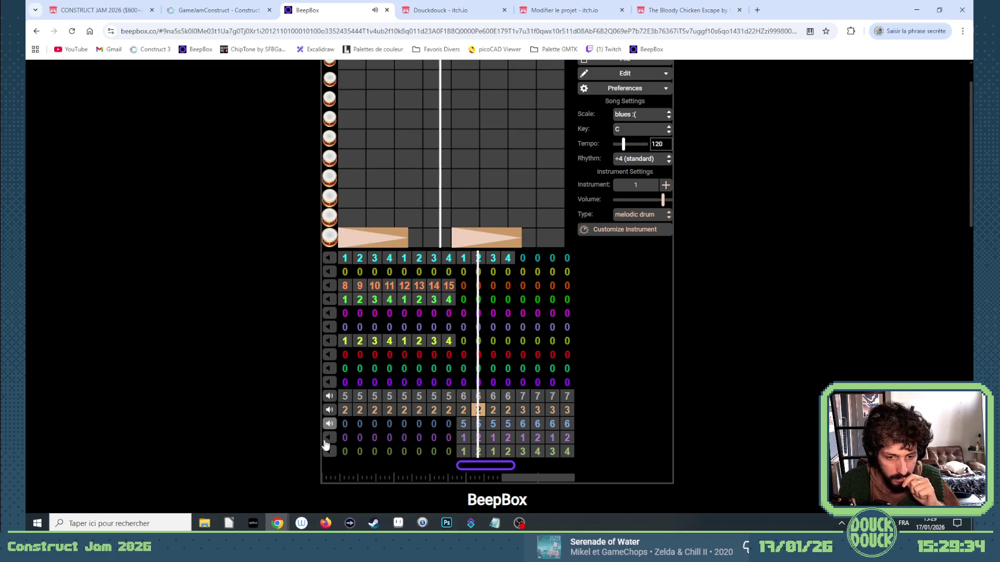
left_click(330, 439)
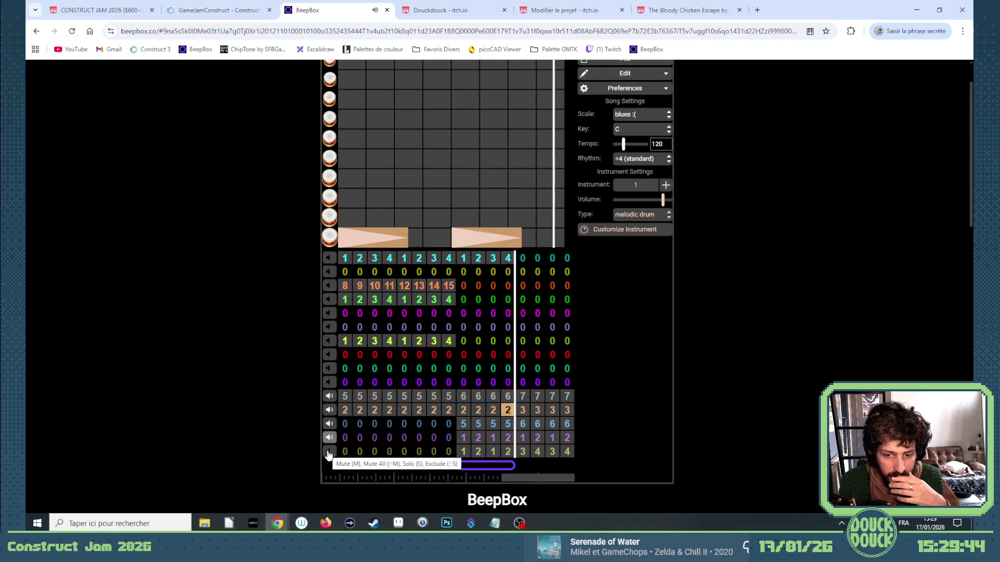
Step: Unmute the last channel and set channel 11's bars 13–16 to pattern 6
left_click(329, 453)
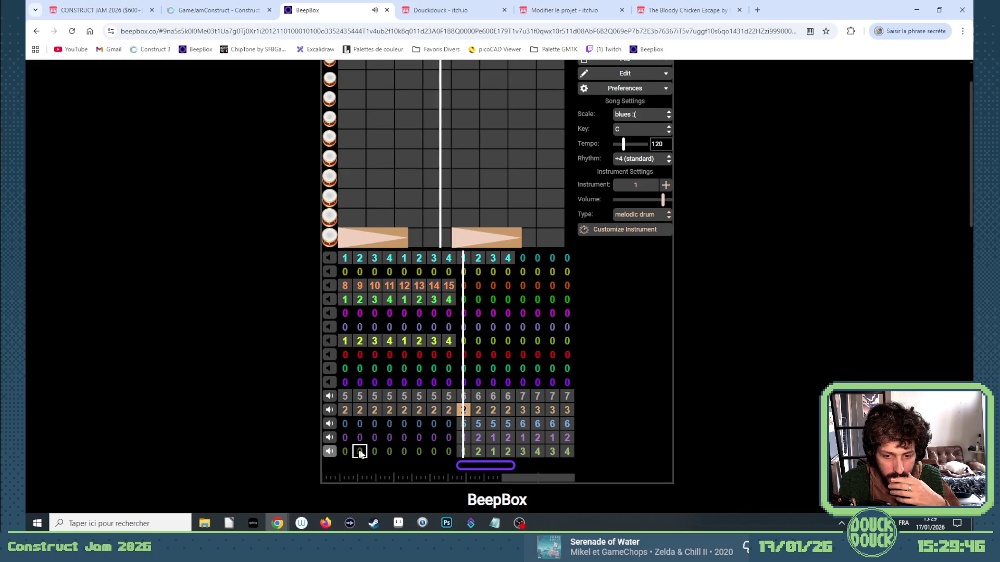
left_click(489, 455)
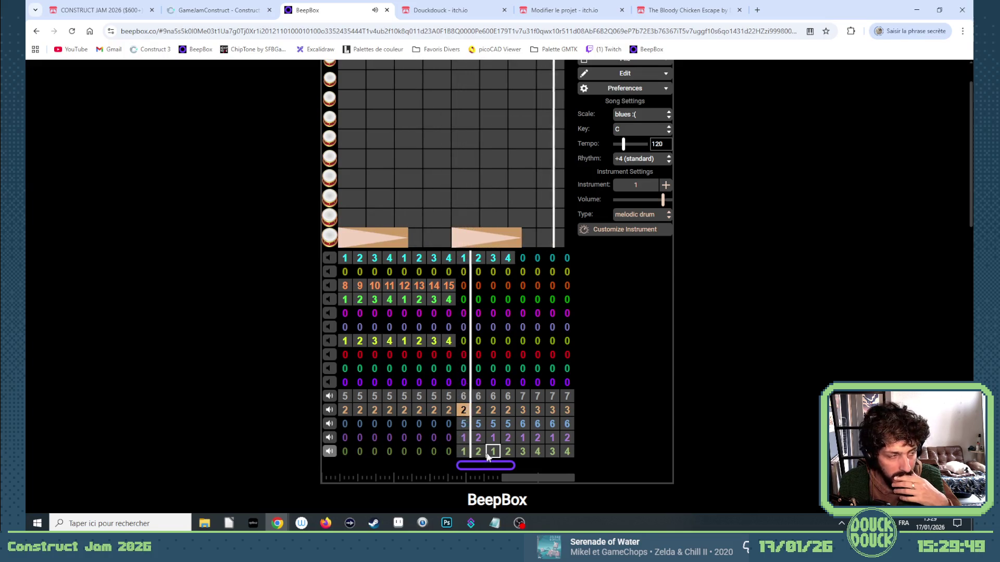
left_click(523, 397)
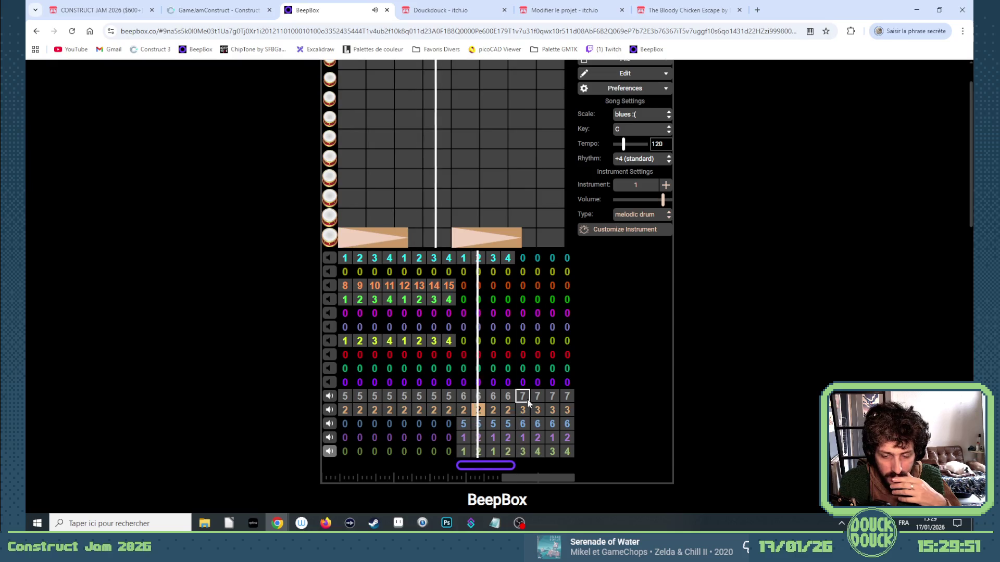
left_click(527, 408)
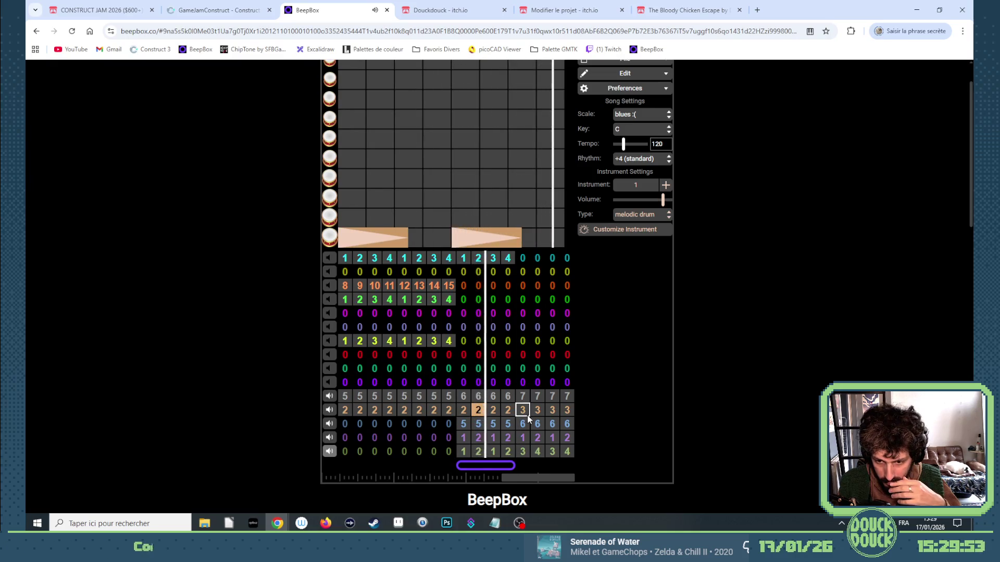
left_click(526, 400)
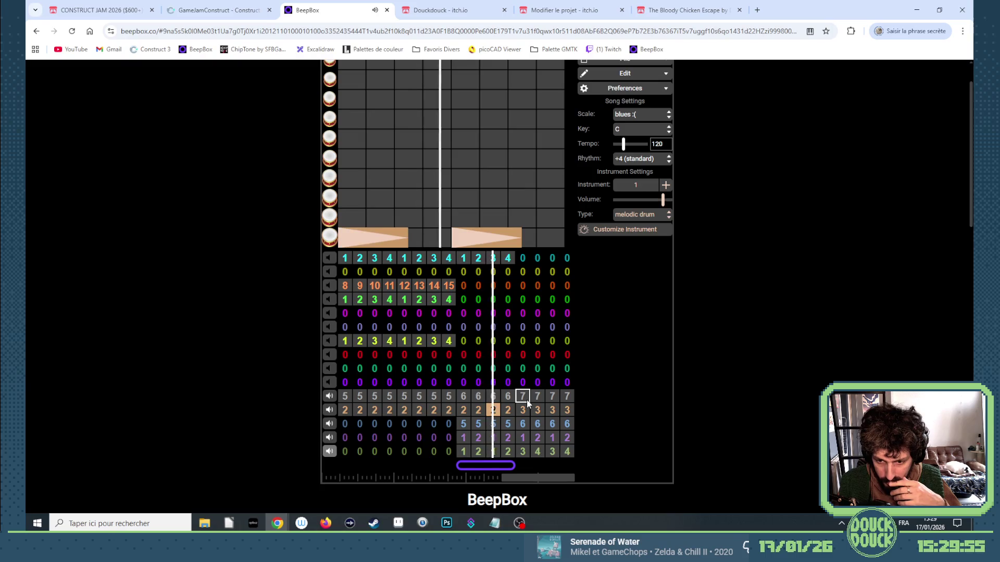
left_click(526, 399)
left_click(540, 398)
key("6")
left_click(553, 397)
key("6")
left_click(567, 397)
key("6")
Step: Set channel 13's bars 13–16 to pattern 5
left_click(524, 411)
key("5")
left_click(539, 425)
key("5")
left_click(557, 424)
key("5")
left_click(567, 425)
key("5")
Step: Set the last channel's bars 13–16 to patterns 2, 3, 2, 3 and loop bars 13 to the end
key("2")
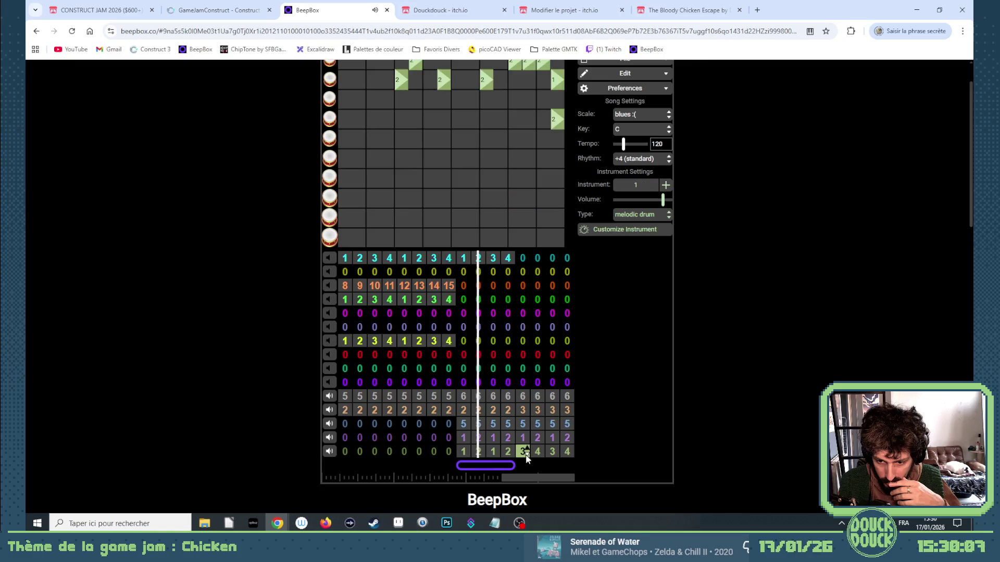
left_click(537, 452)
key("3")
left_click(552, 453)
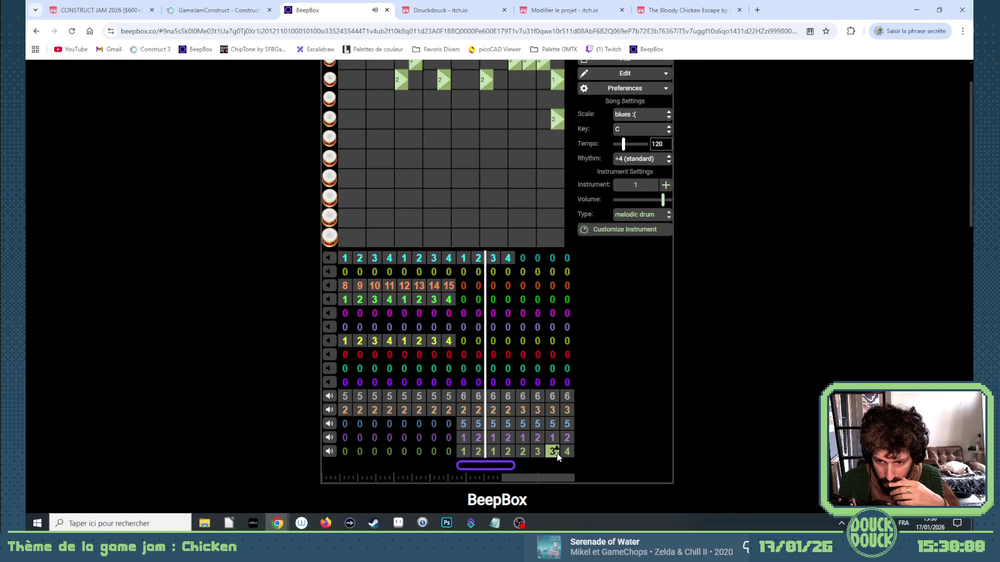
key("2")
left_click(567, 451)
key("3")
left_click_drag(513, 465, 572, 466)
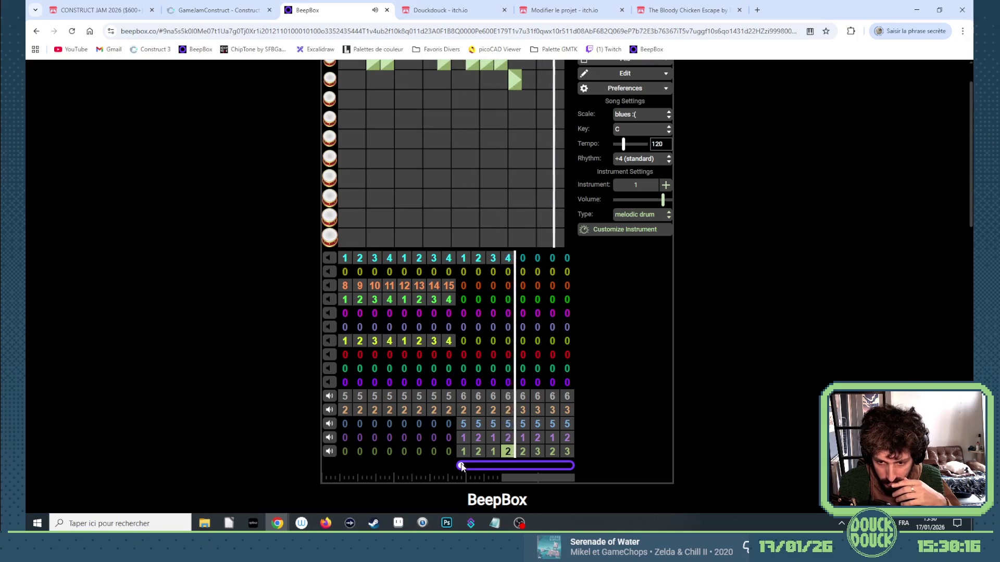
left_click_drag(484, 467, 519, 468)
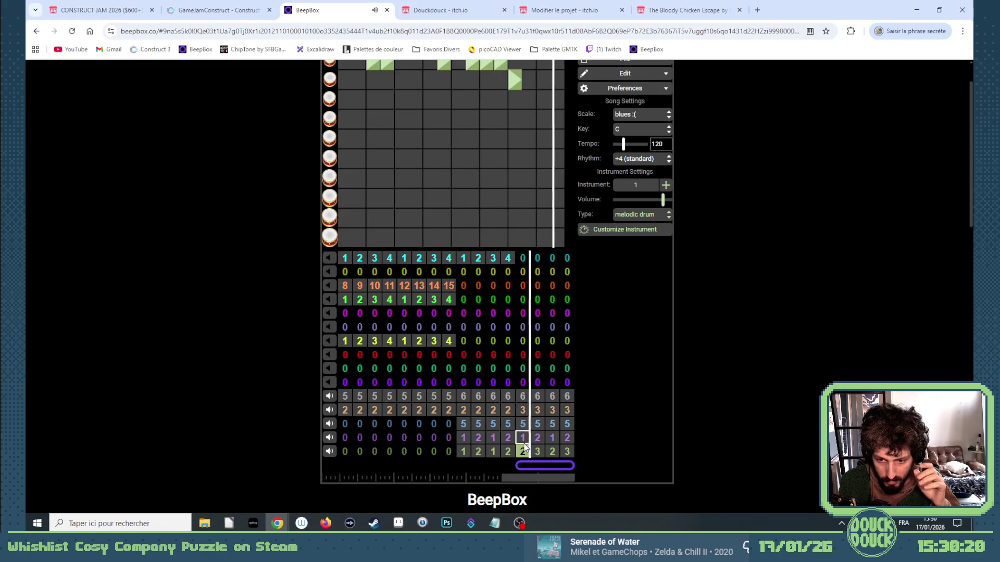
Step: Set channel 11's bars 13–16 to pattern 7
left_click(525, 396)
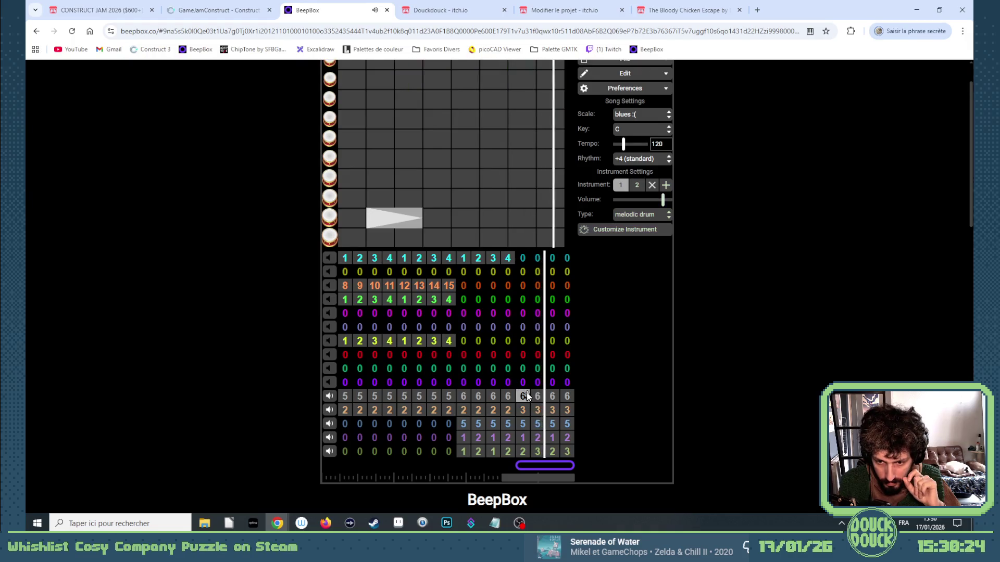
key("7")
left_click(538, 397)
key("7")
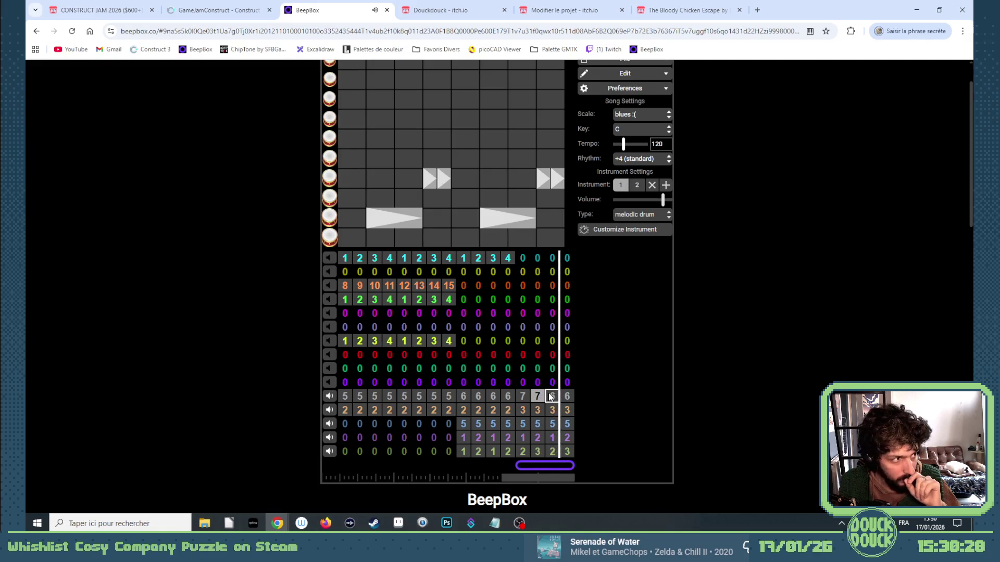
left_click(551, 396)
key("7")
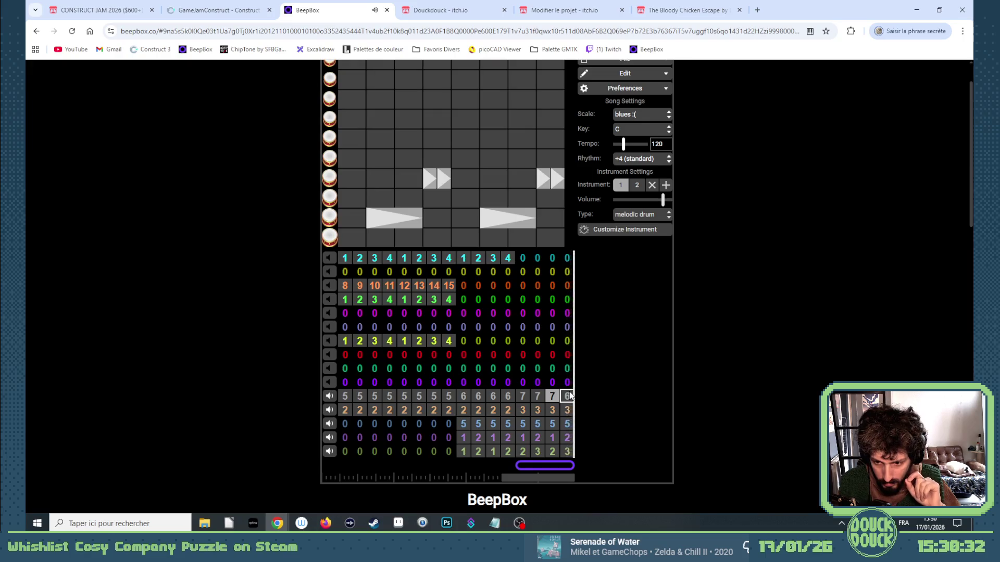
left_click(568, 396)
key("7")
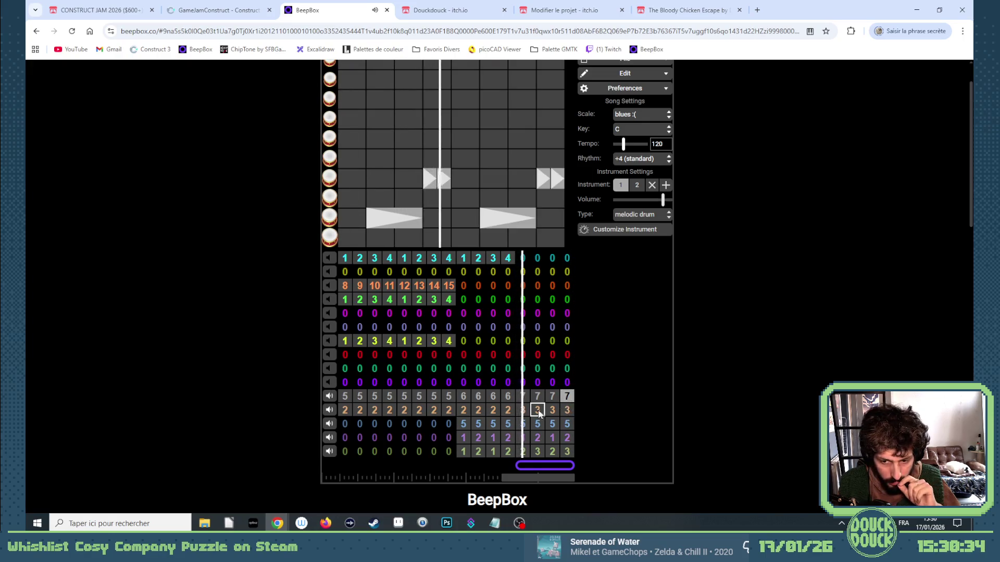
Step: Try patterns 1–3 on the purple drum channel's final bars, settling on 3 and 2
left_click(525, 437)
key("2")
key("1")
key("2")
key("3")
left_click(539, 437)
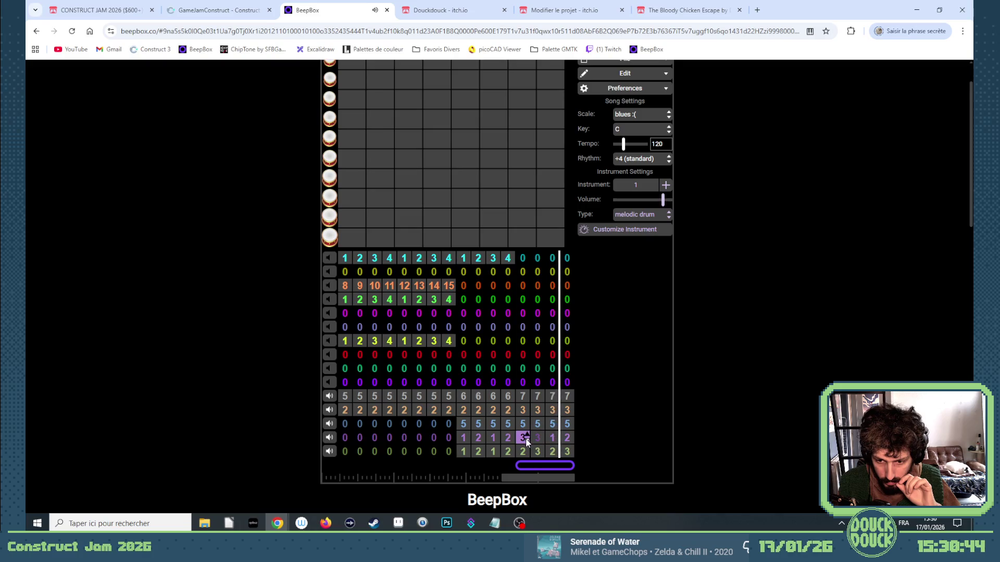
key("1")
left_click(536, 438)
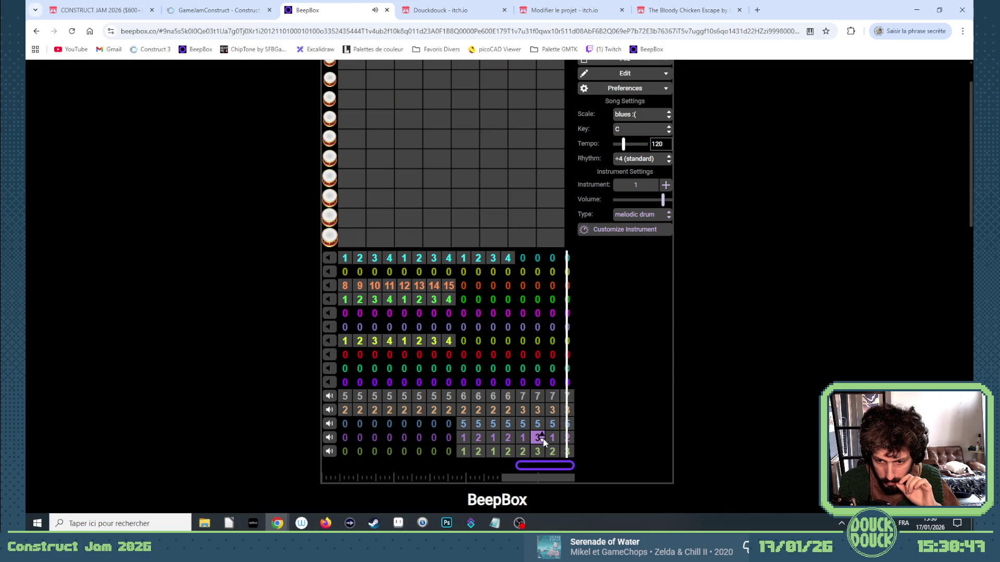
key("2")
Step: Set the blue drum channel's final bars to pattern 6
key("6")
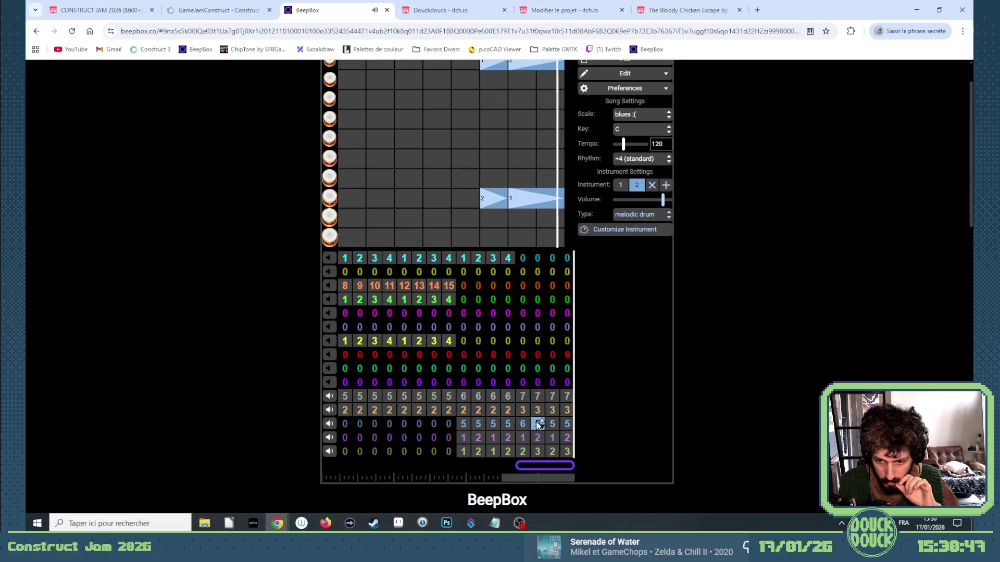
left_click(539, 424)
key("6")
left_click(553, 424)
key("6")
key("6")
Step: Set the bottom green drum channel's bars 13–16 to patterns 3, 4, 3, 4
left_click(523, 451)
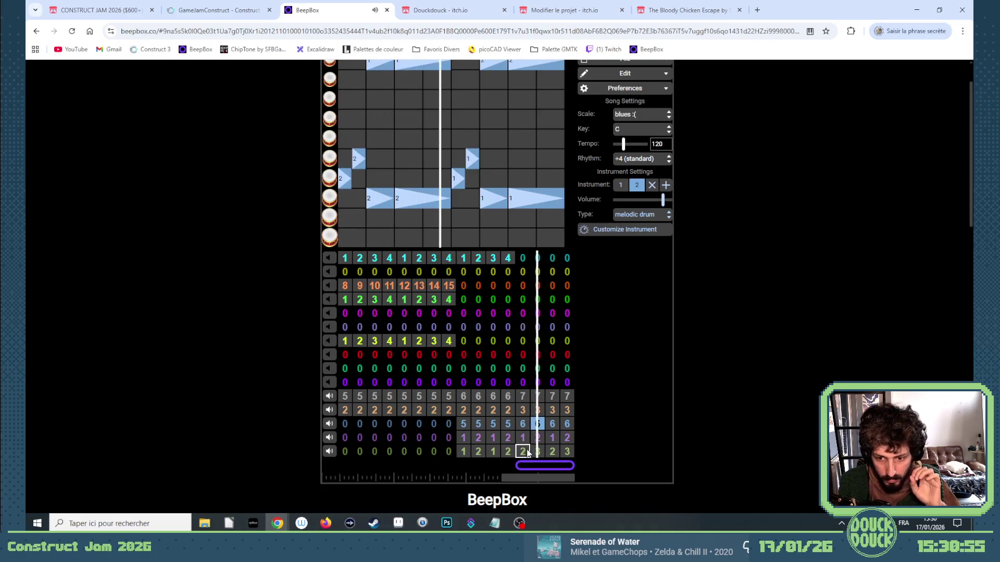
key("3")
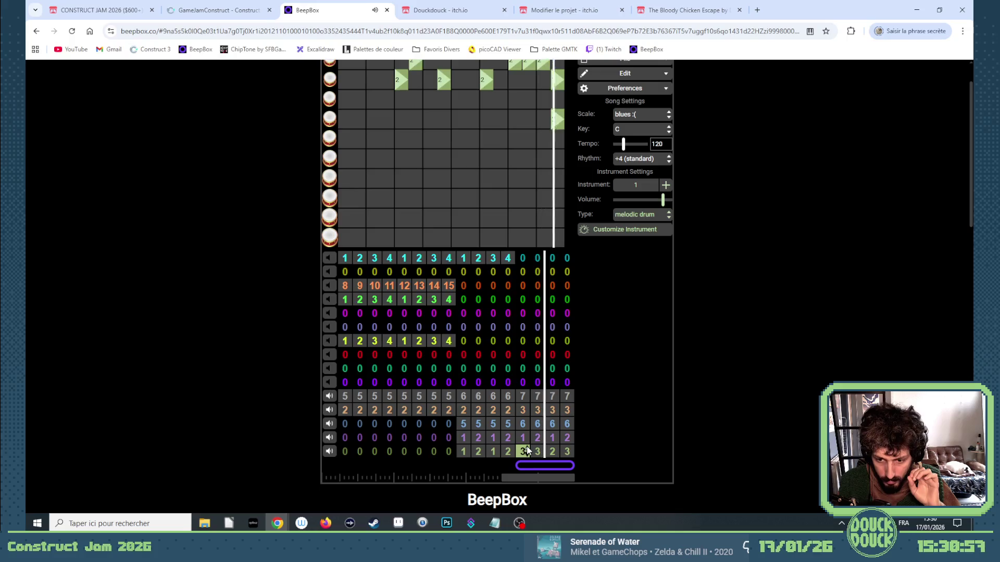
key("4")
left_click(537, 450)
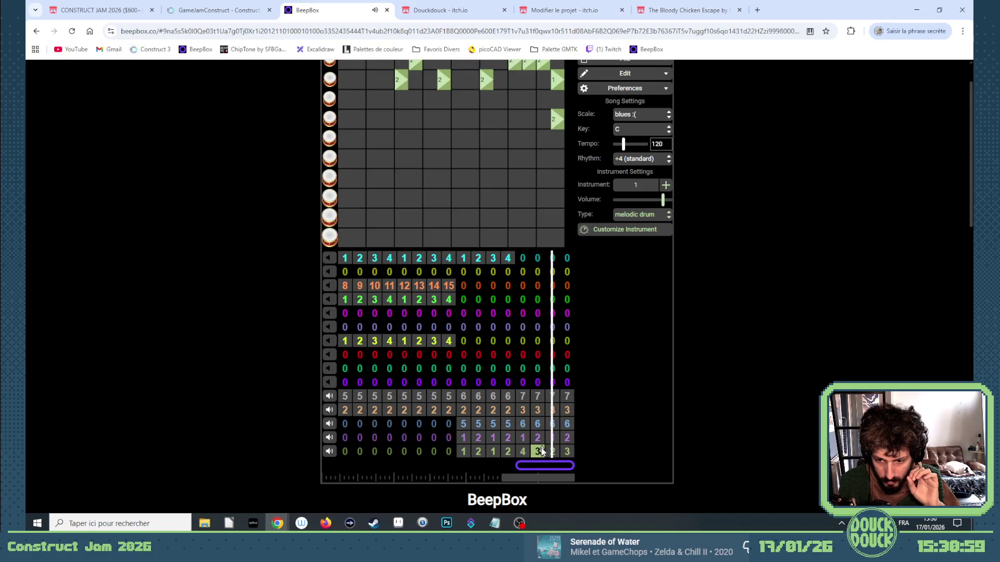
key("4")
key("3")
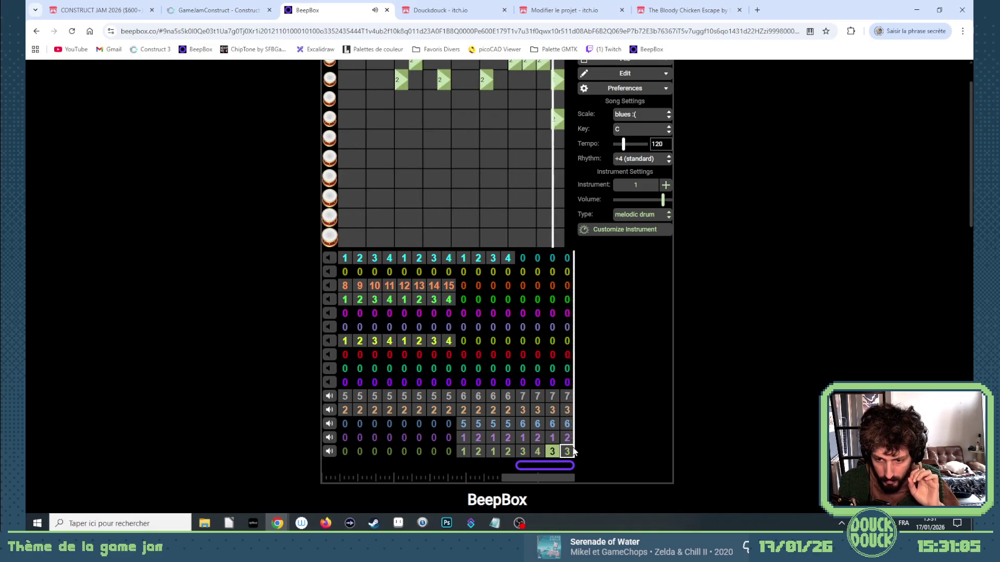
left_click(568, 451)
key("4")
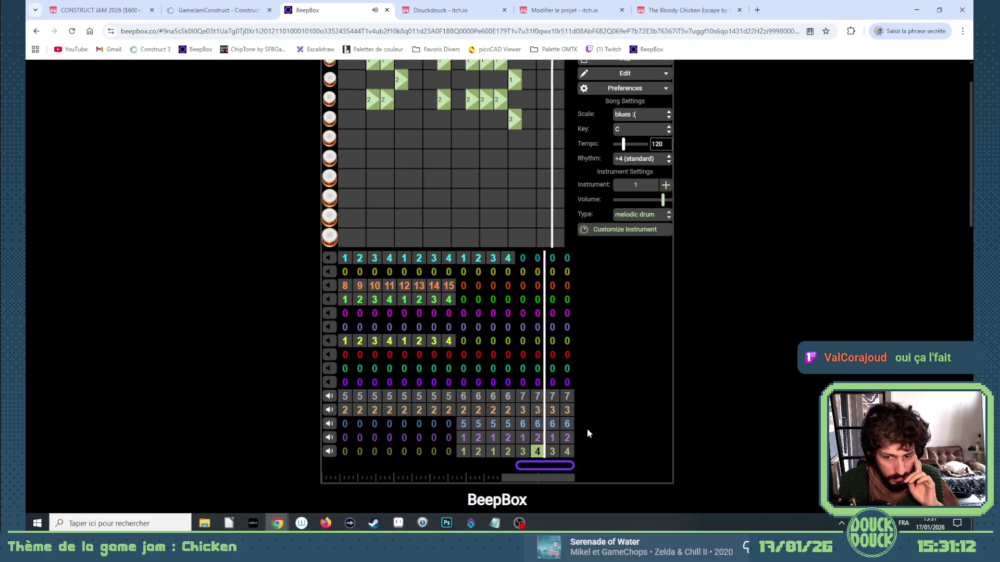
scroll(595, 423, "up", 1)
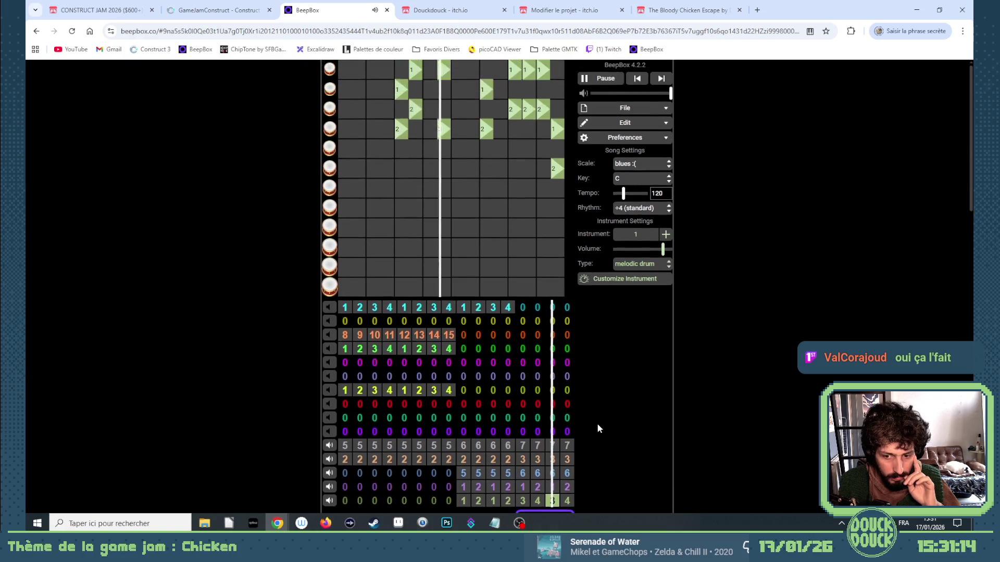
Step: Fill tuba bars 13, 14 and 15 with patterns 1, 2 and 3
scroll(597, 423, "down", 1)
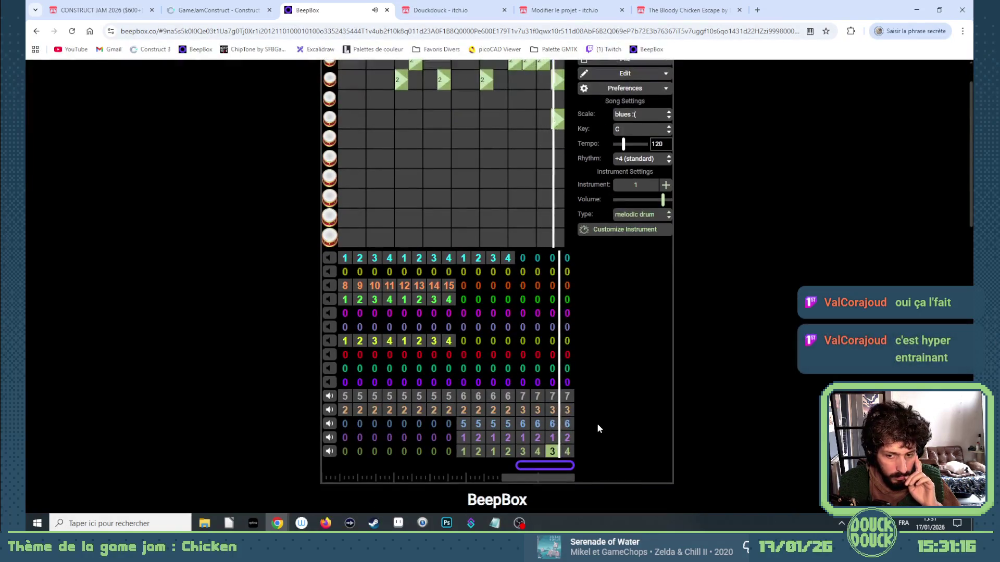
scroll(597, 423, "up", 1)
left_click(521, 311)
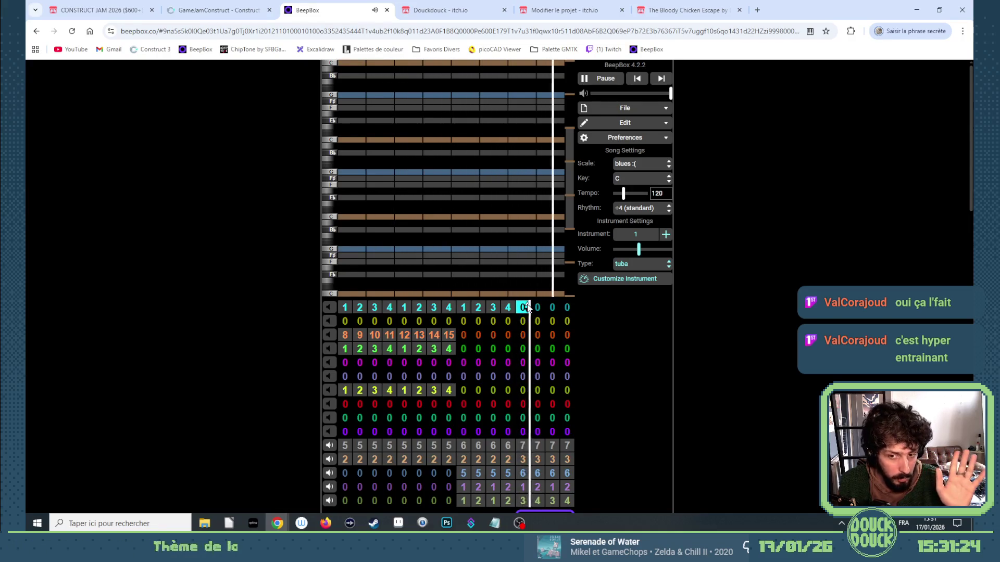
left_click(527, 308)
key("1")
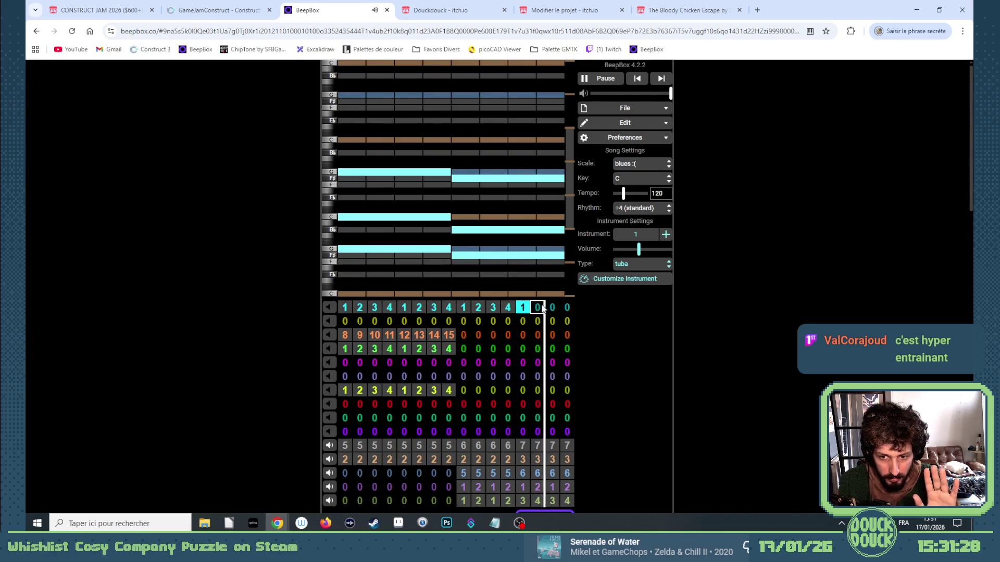
key("1")
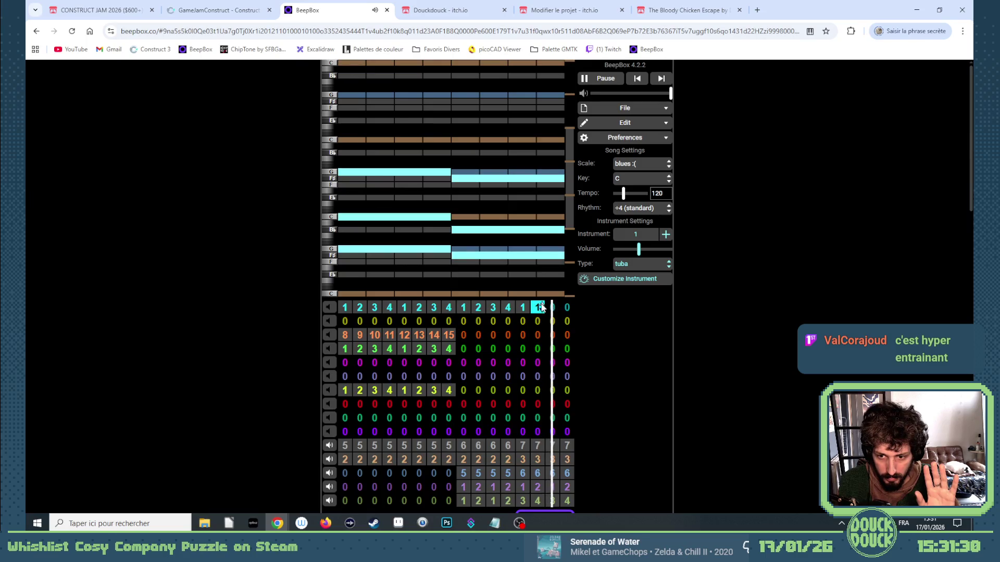
key("2")
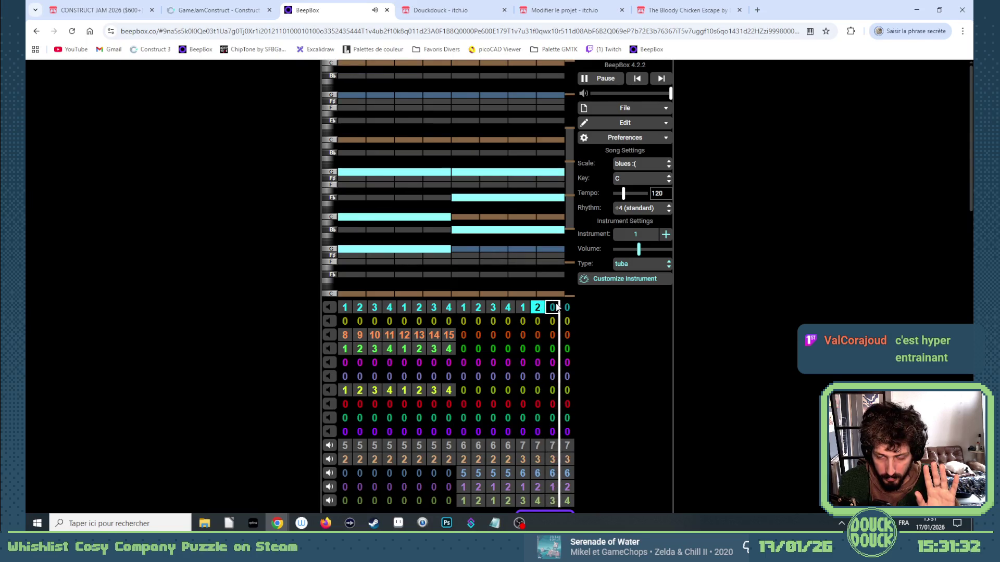
key("1")
key("2")
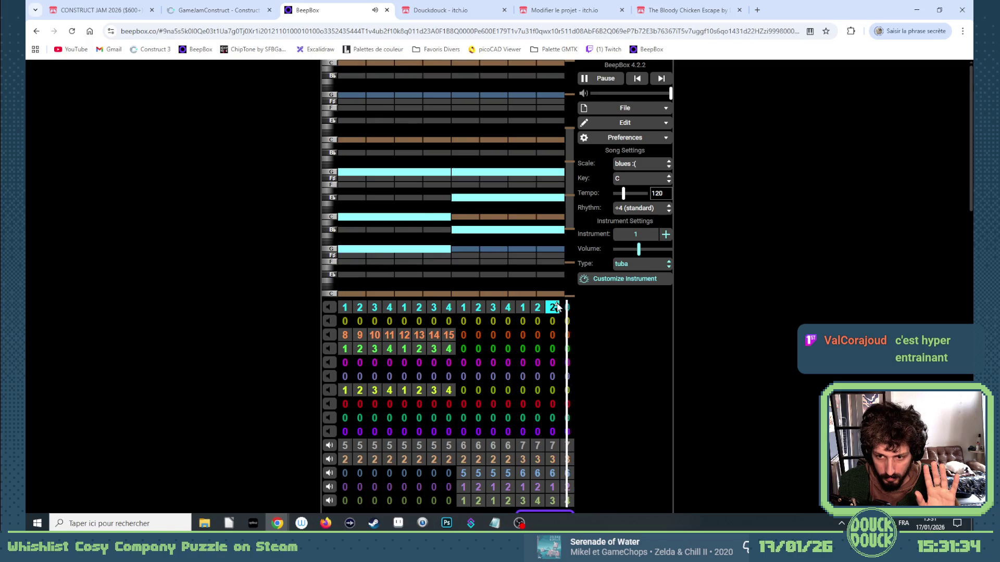
key("3")
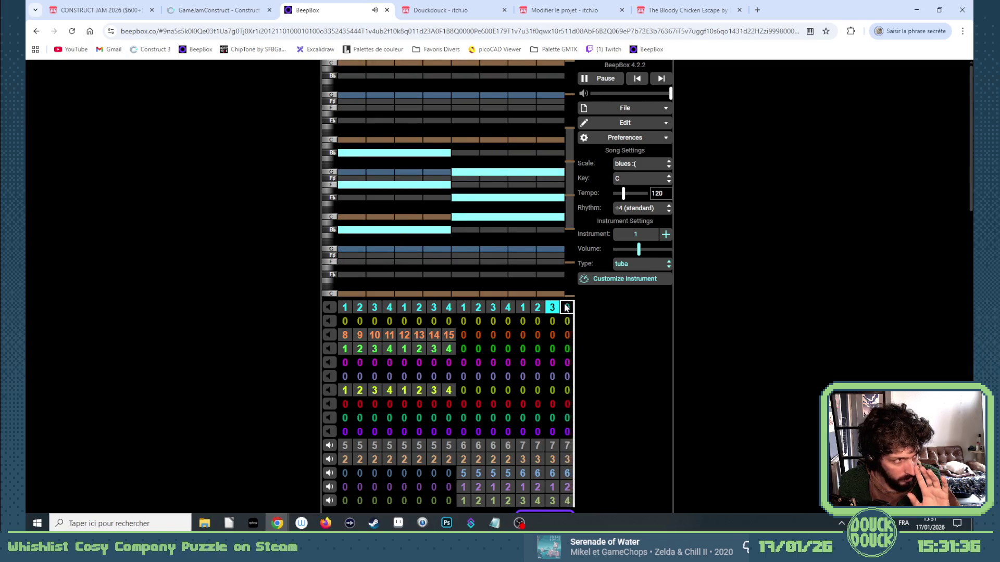
Step: Put tuba pattern 4 in bar 16 and unmute the tuba channel
left_click(568, 307)
key("1")
key("2")
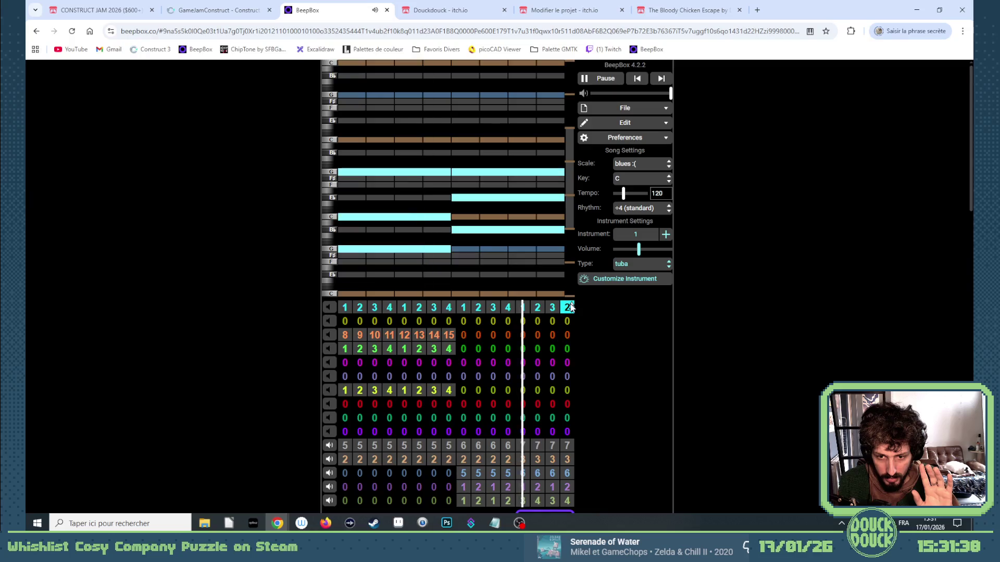
key("3")
key("4")
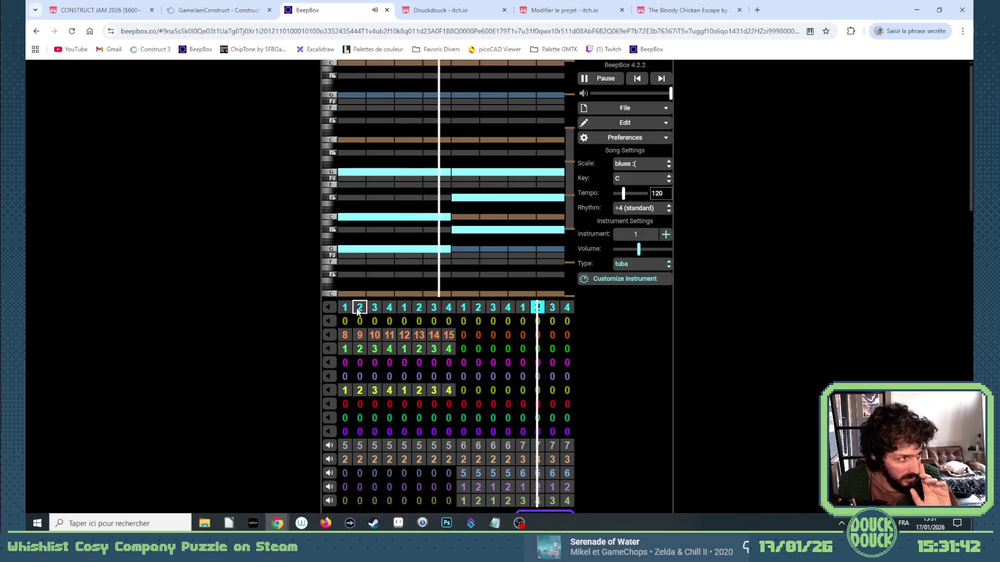
left_click(567, 308)
key("0")
left_click(329, 307)
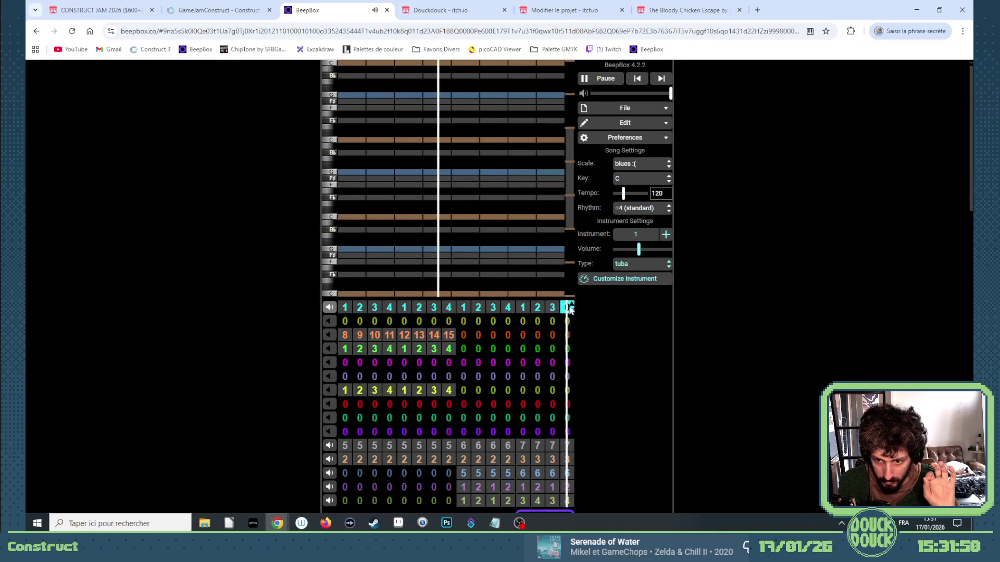
key("1")
key("4")
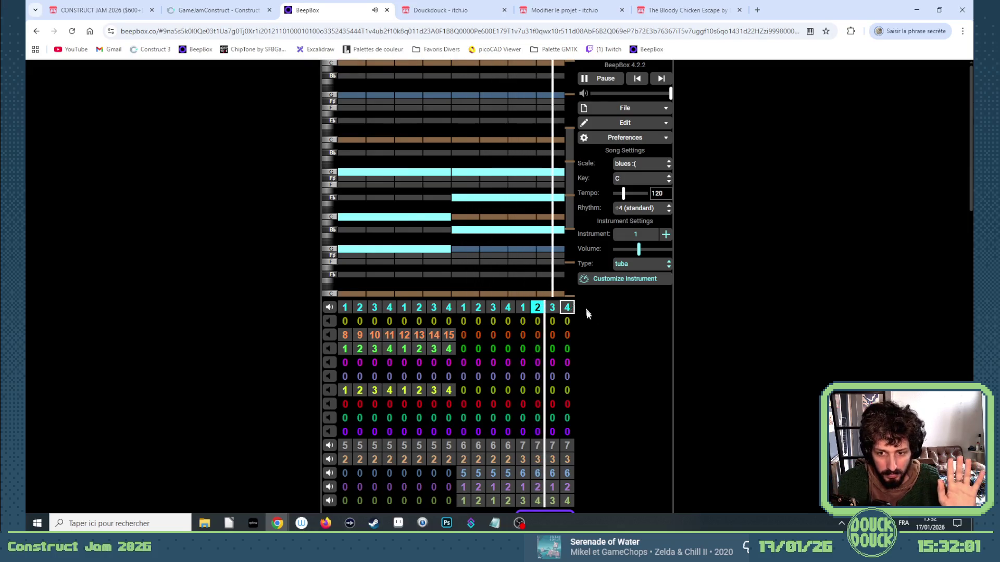
scroll(598, 365, "down", 1)
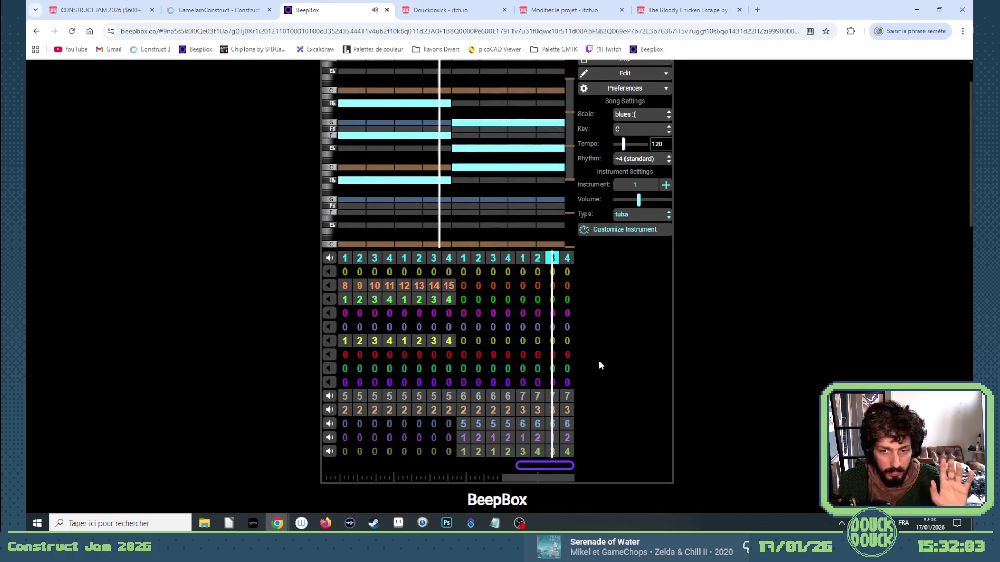